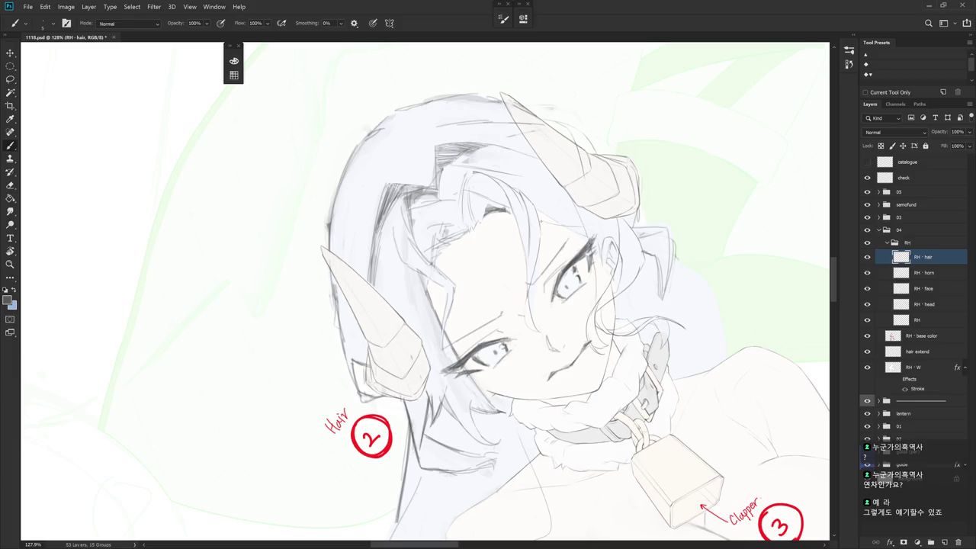
- Zoom in on the face to about 267% and draw new hair strands beside it
key(b)
key(e)
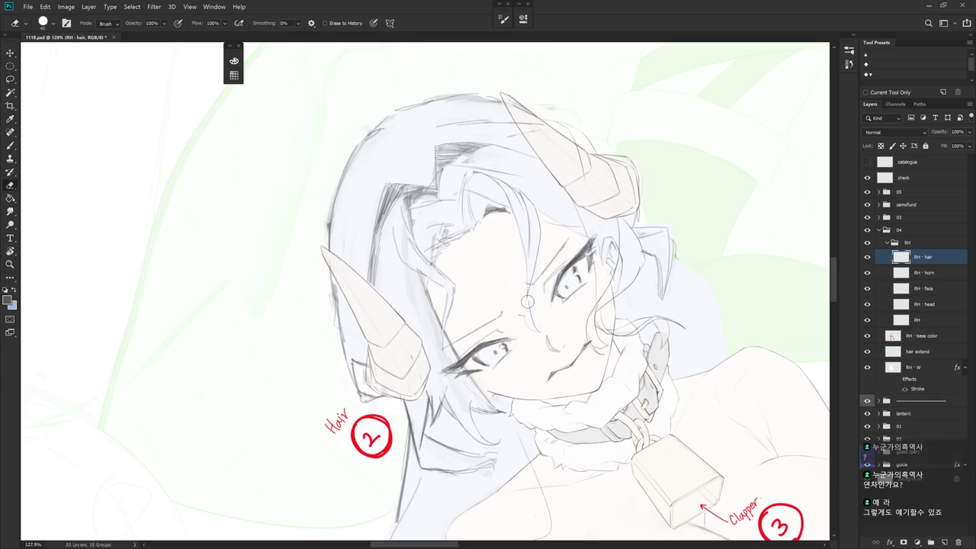
mouse_move(534, 279)
mouse_down()
mouse_move(567, 279)
mouse_move(527, 419)
mouse_up()
key(b)
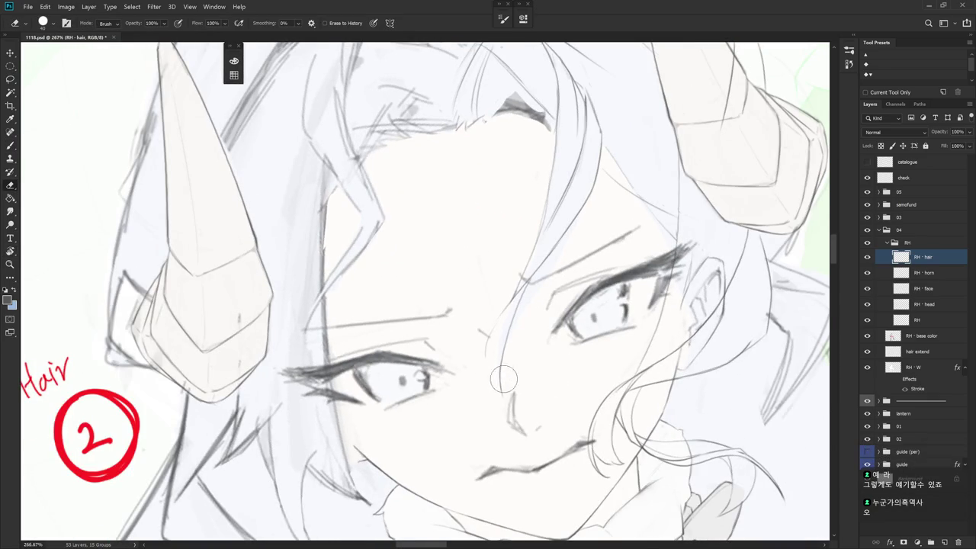
key(b)
mouse_move(488, 352)
mouse_down()
mouse_move(501, 392)
mouse_move(490, 378)
mouse_up()
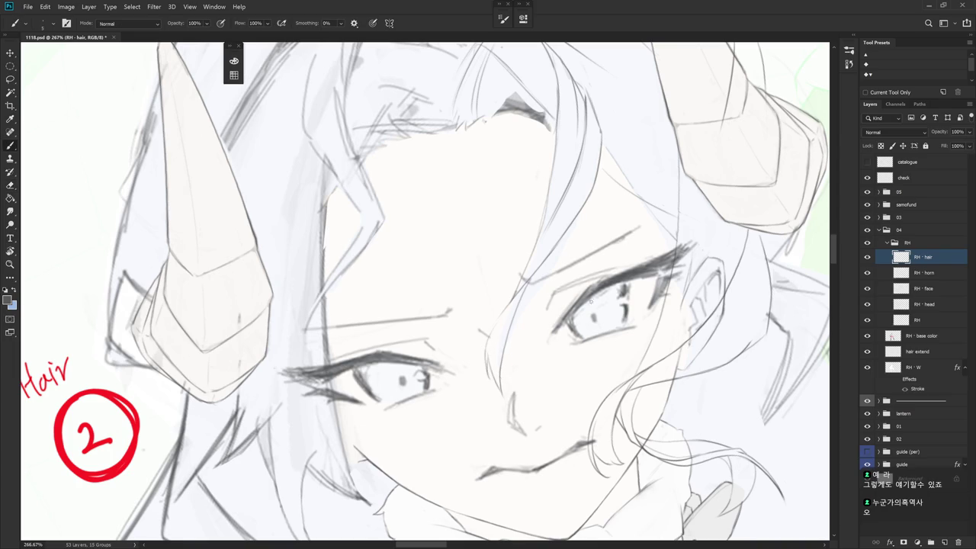
- Rotate the view about 45° and redraw a darker hair line down across the forehead
mouse_move(575, 302)
mouse_down()
mouse_move(497, 352)
mouse_move(504, 369)
mouse_up()
drag(515, 316, 546, 199)
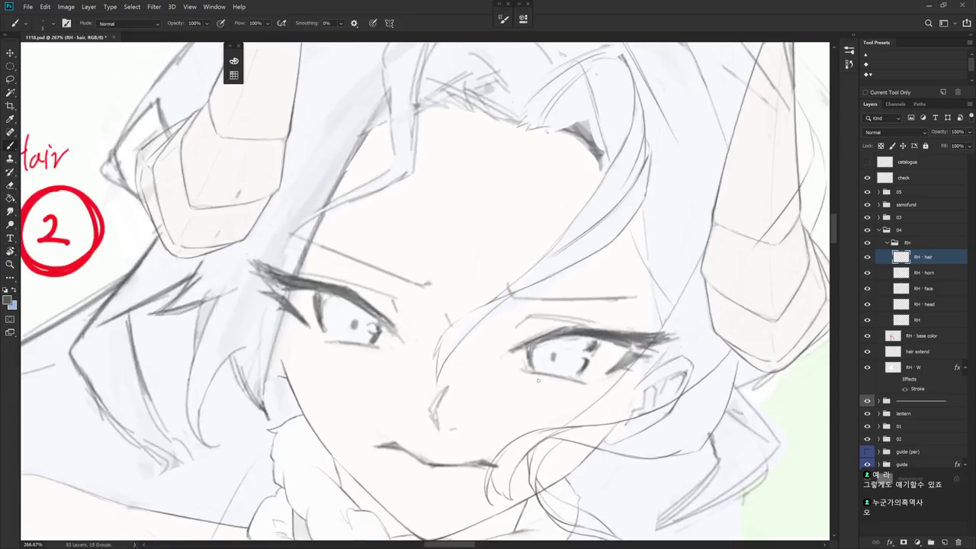
key(b)
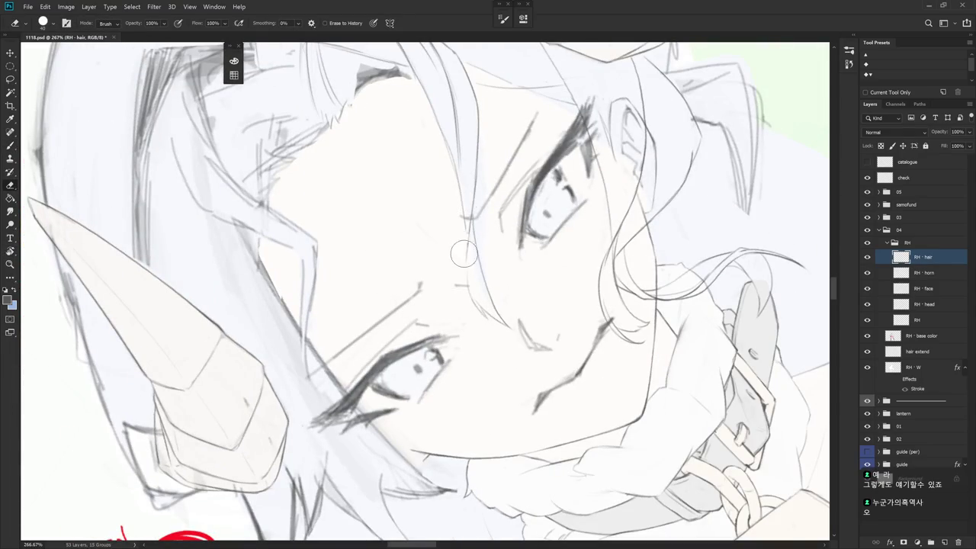
key(b)
drag(465, 221, 473, 305)
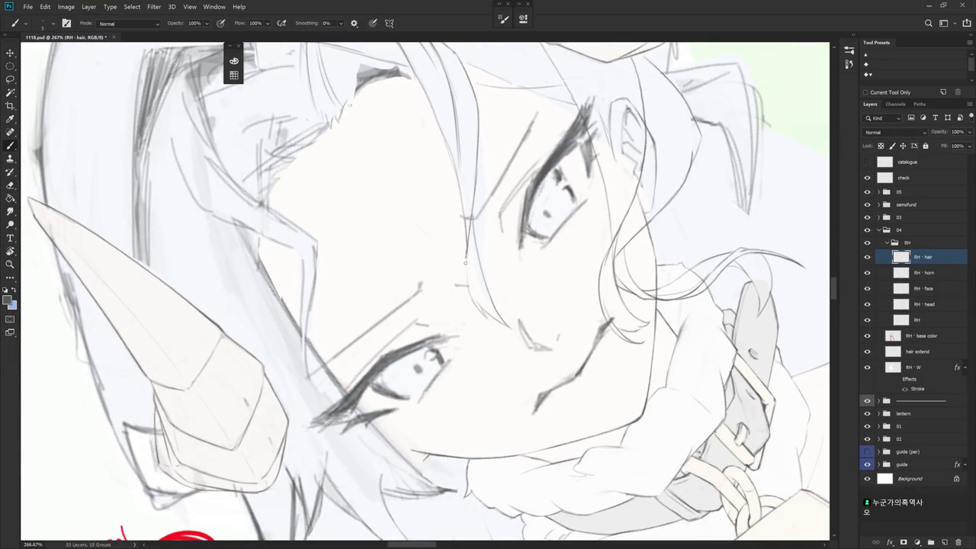
key(ctrl+z)
drag(468, 220, 474, 304)
- Add a short hair stroke, pan down to the collar, and show the History panel
key(e)
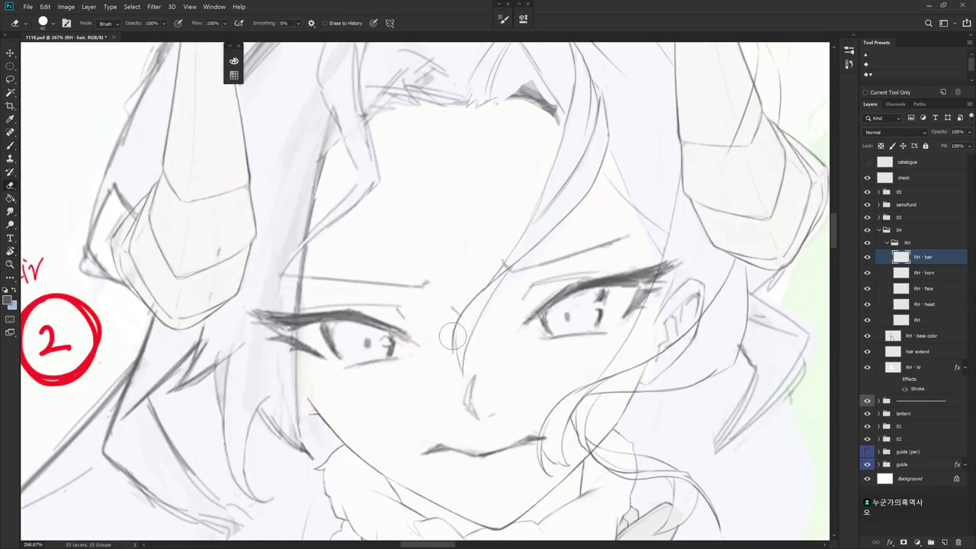
key(b)
drag(452, 322, 457, 349)
scroll(517, 311, down, 3)
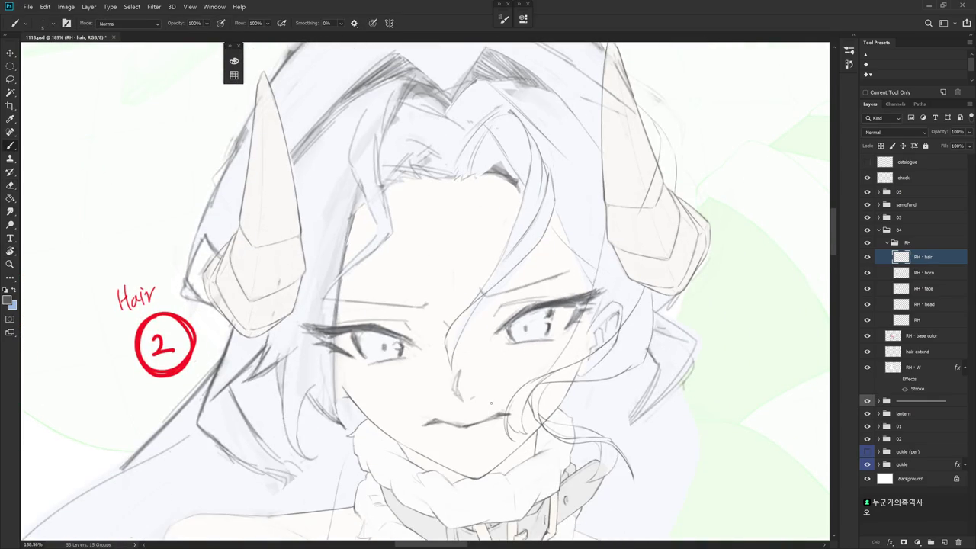
drag(648, 419, 636, 343)
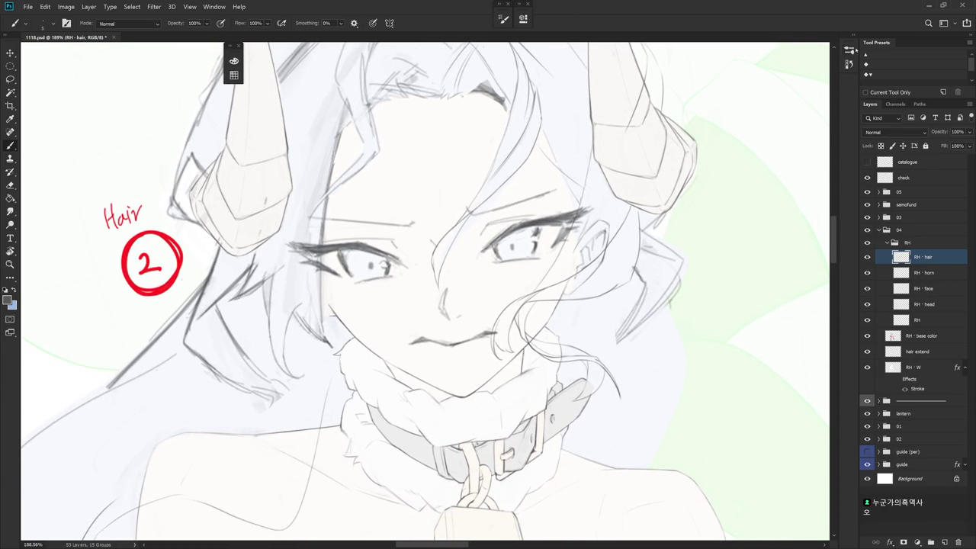
click(848, 63)
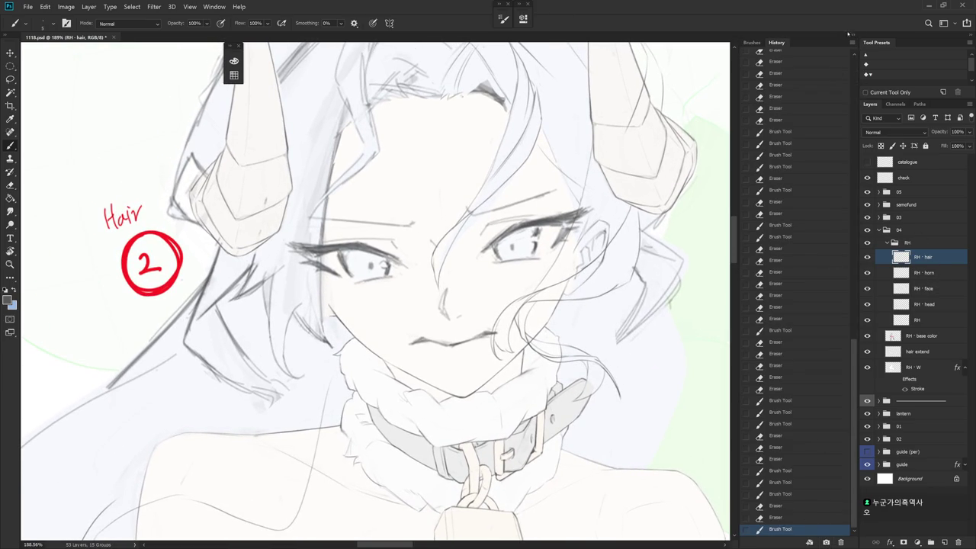
- On the RH - head layer, erase the ear lines beside the right eye
click(853, 41)
click(923, 304)
key(e)
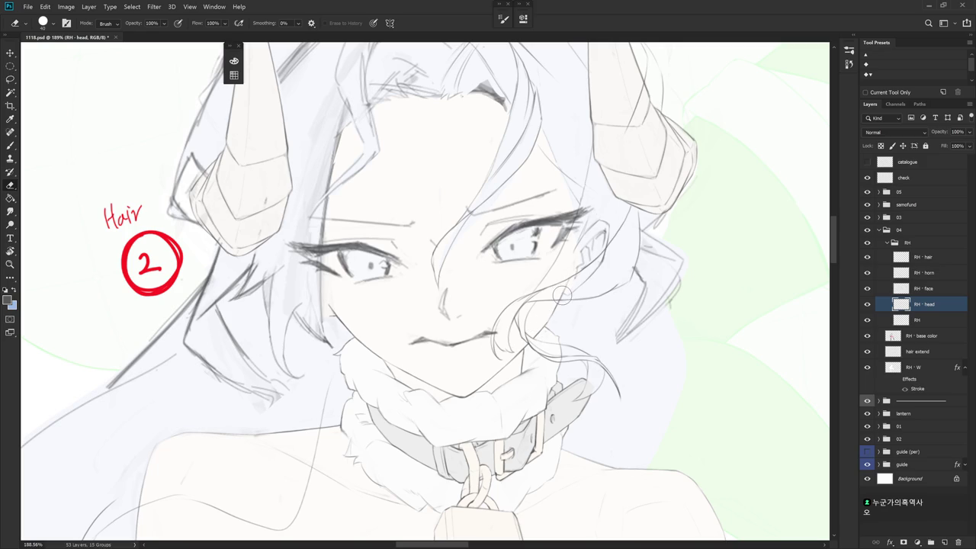
mouse_move(592, 219)
mouse_down()
mouse_move(610, 242)
mouse_move(592, 275)
mouse_up()
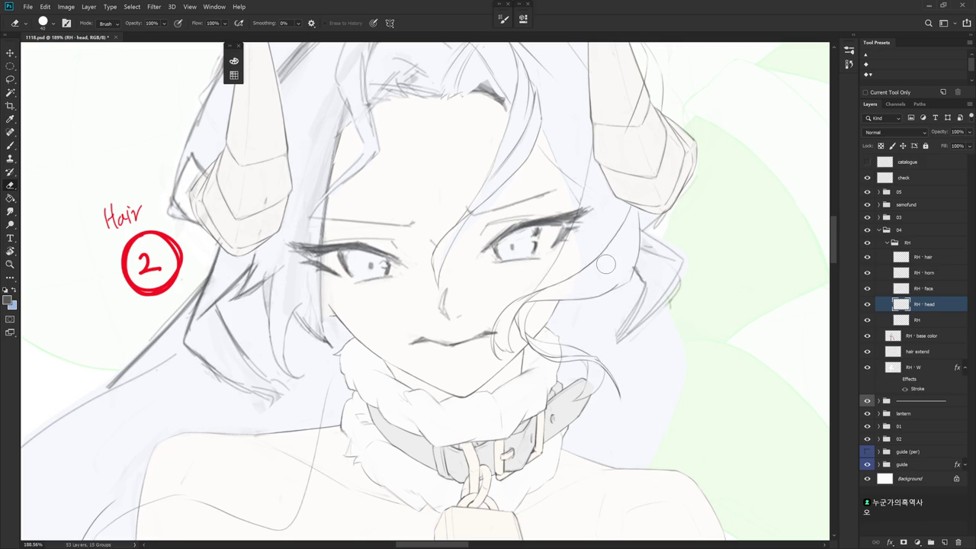
- Rotate and zoom the view onto the head and reselect the RH - hair layer
scroll(603, 312, down, 5)
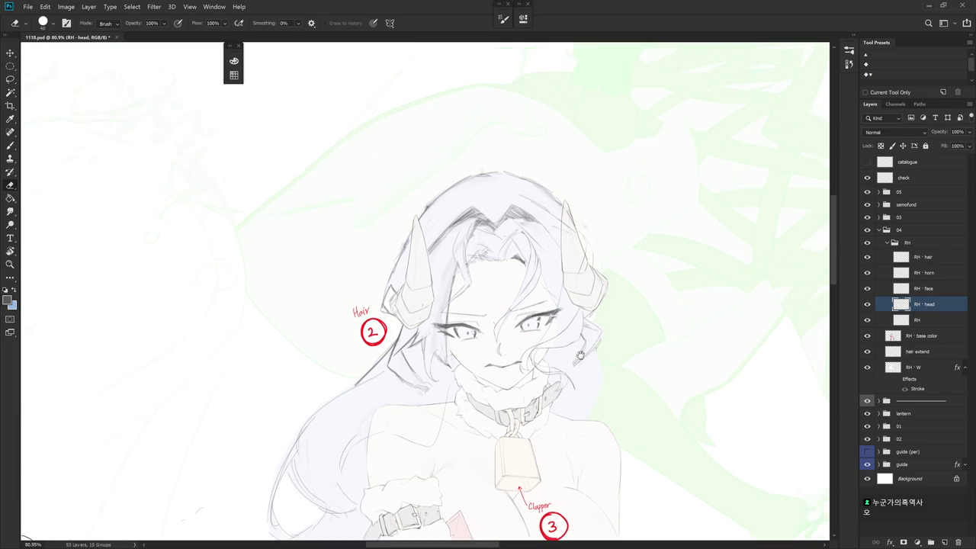
drag(609, 305, 941, 271)
click(922, 257)
key(r)
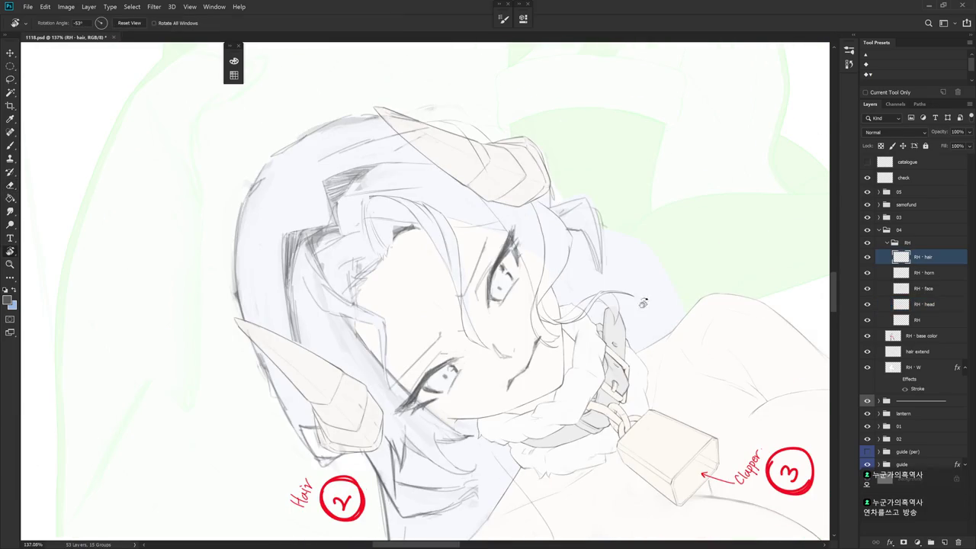
drag(534, 305, 503, 335)
key(b)
drag(537, 190, 540, 247)
key(ctrl+z)
key(ctrl+z)
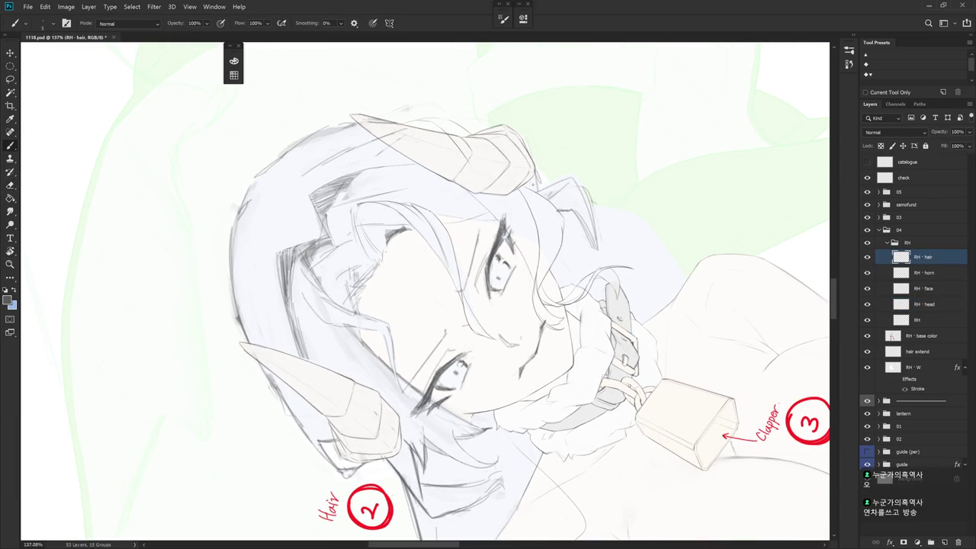
drag(545, 198, 544, 242)
key(ctrl+z)
drag(545, 199, 544, 241)
key(ctrl+z)
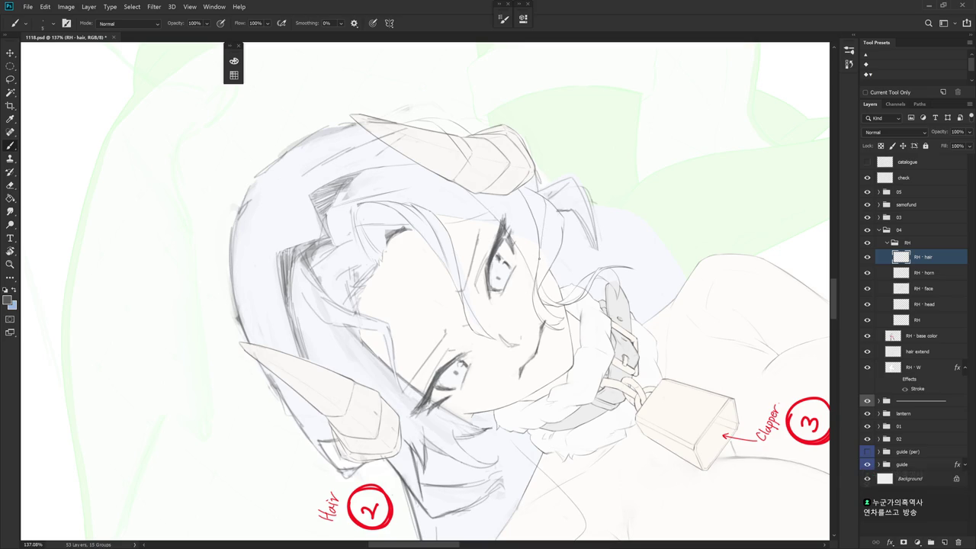
key(r)
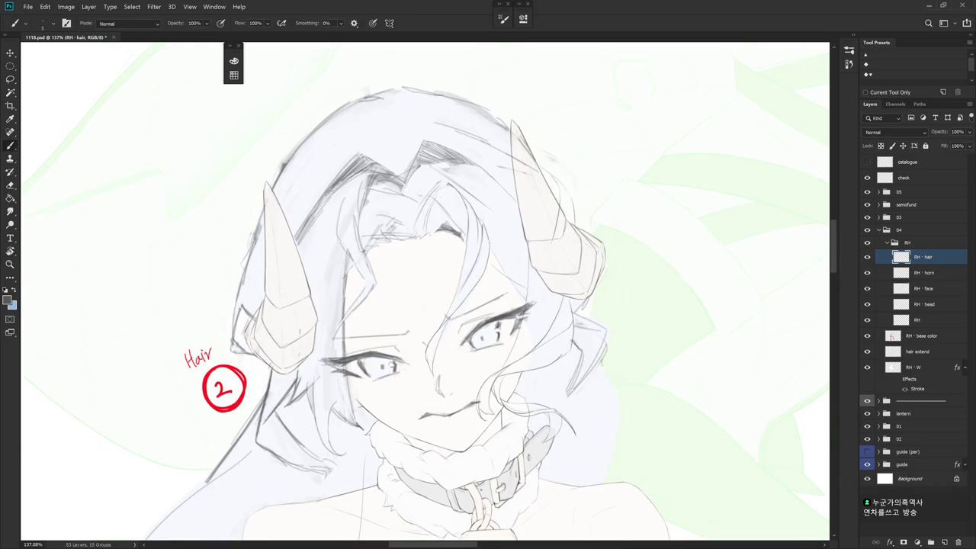
scroll(574, 400, up, 2)
scroll(526, 305, up, 2)
key(e)
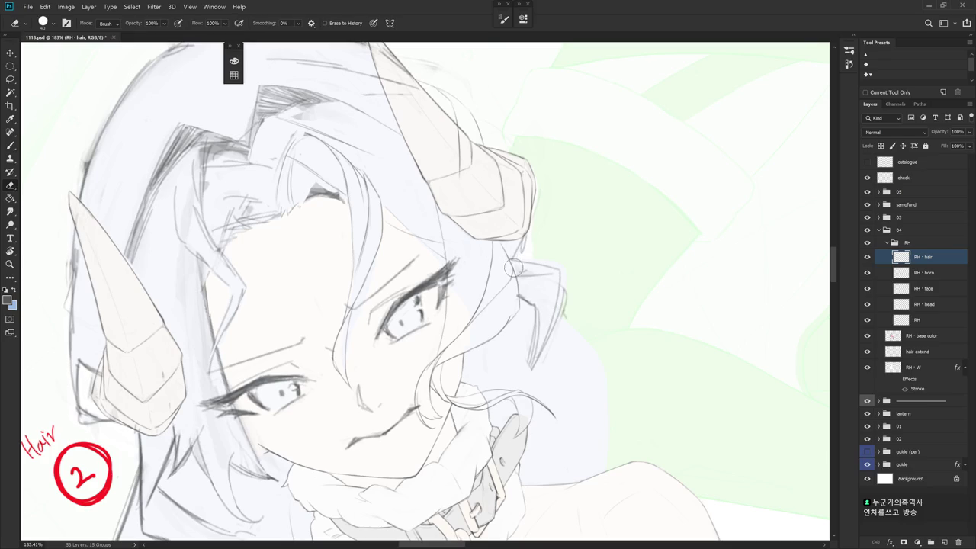
key(b)
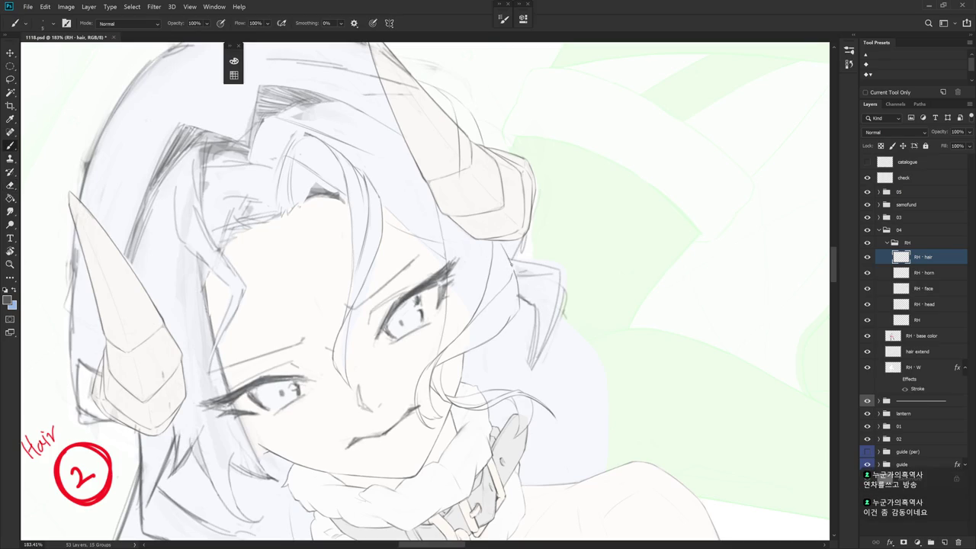
key(e)
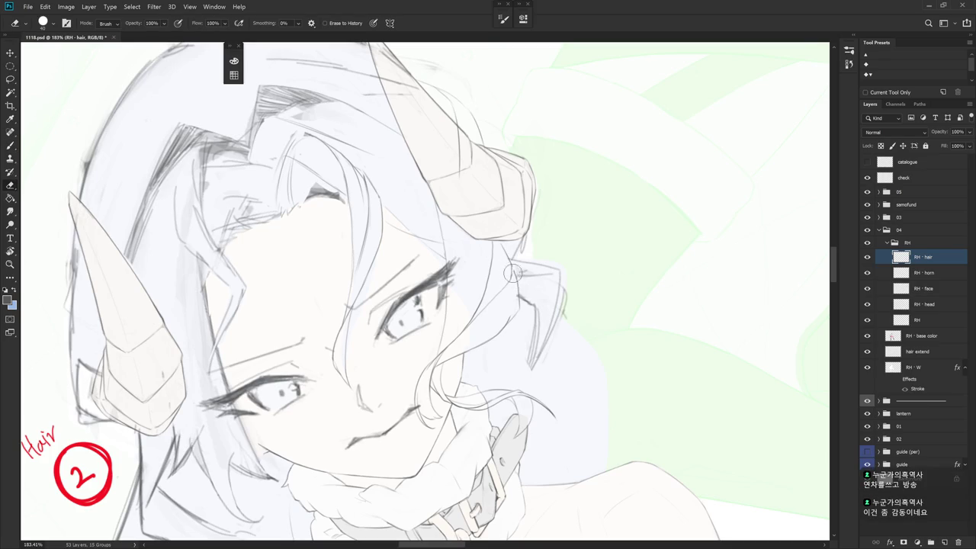
key(b)
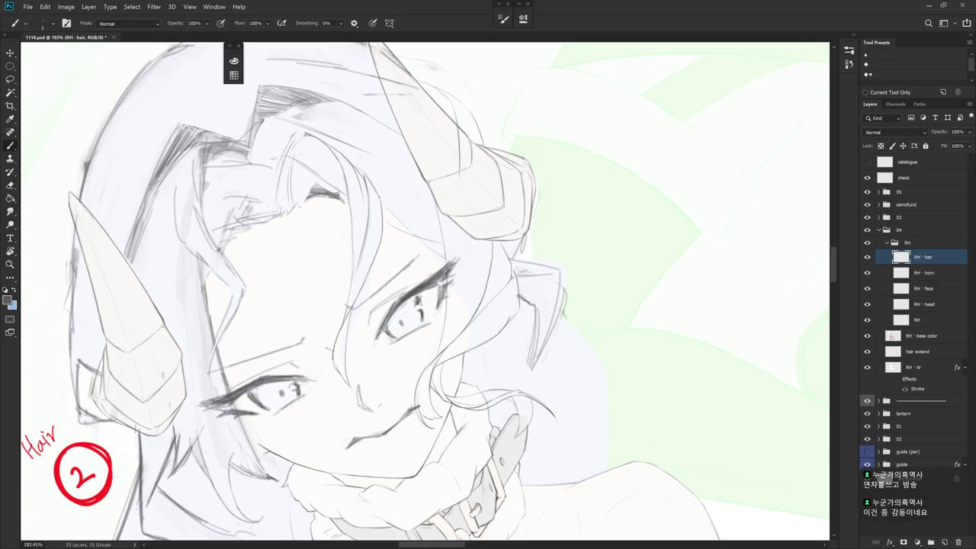
key(e)
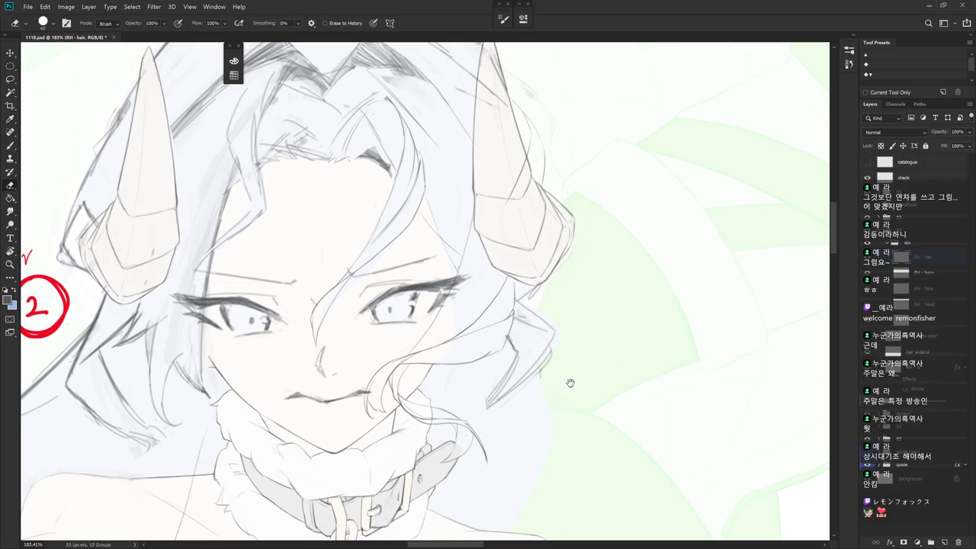
- Rotate the canvas about 60° and lighten a short piece of hair line near the collar
key(r)
mouse_move(602, 364)
mouse_down()
mouse_move(489, 200)
mouse_move(499, 221)
mouse_move(490, 250)
mouse_up()
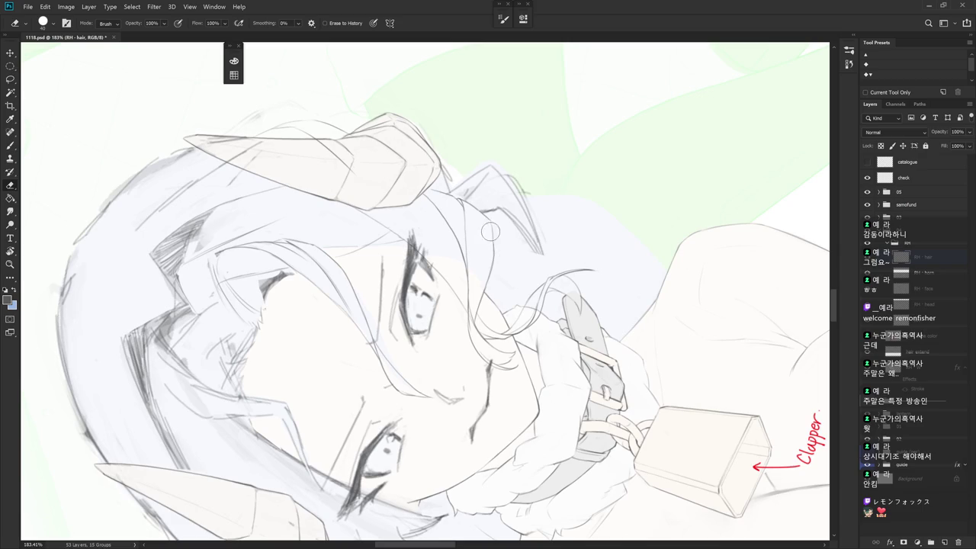
key(b)
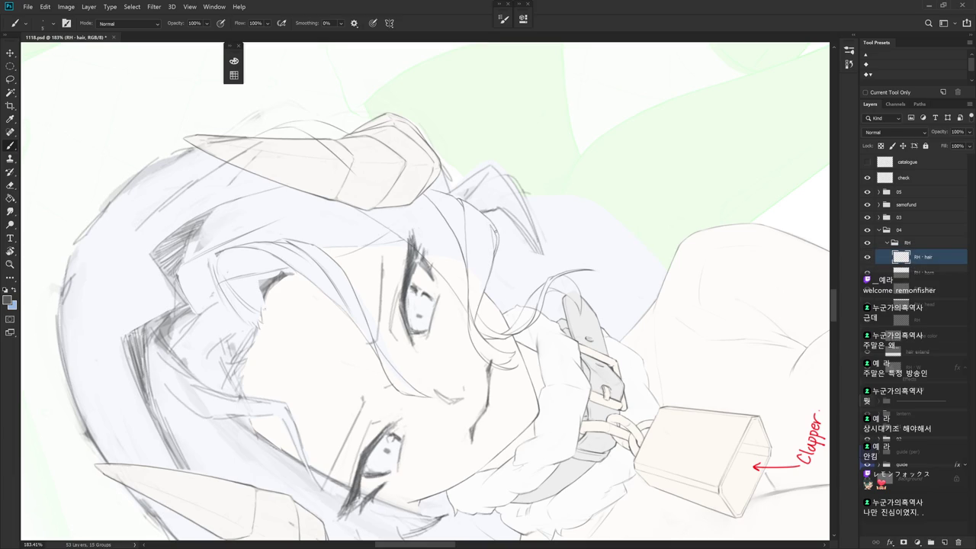
key(e)
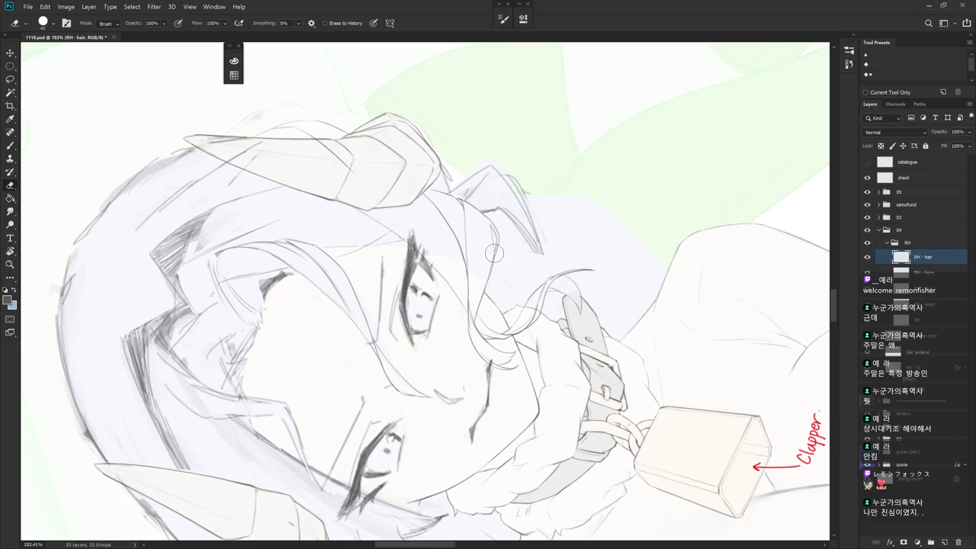
click(490, 263)
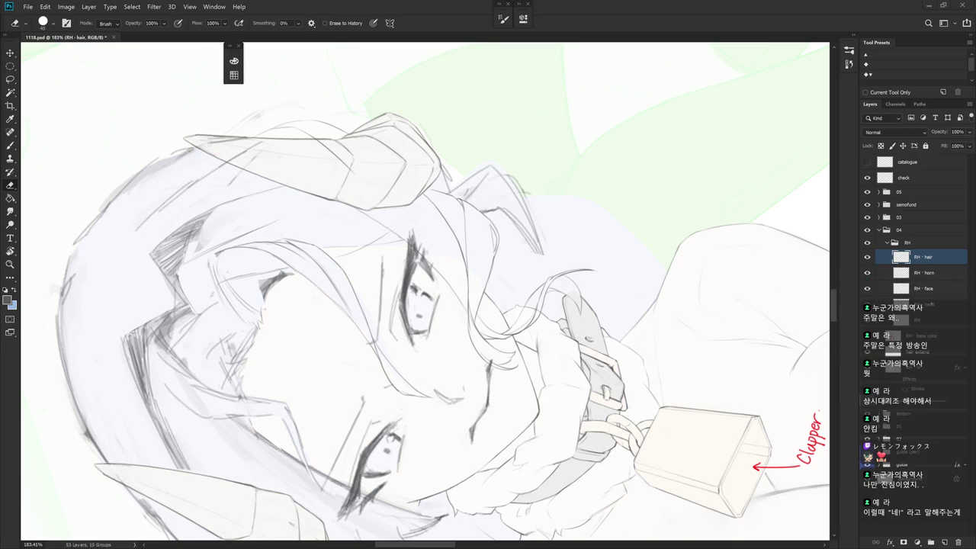
key(b)
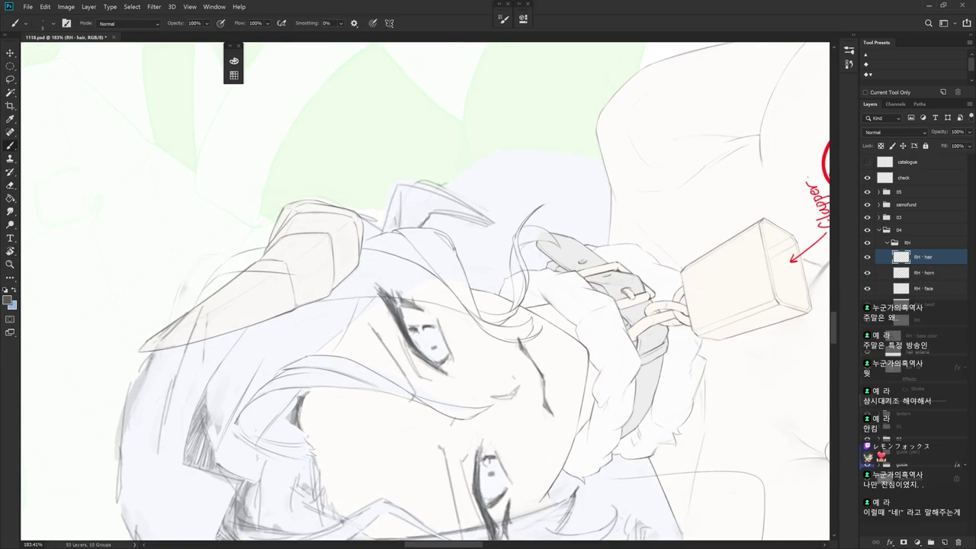
key(e)
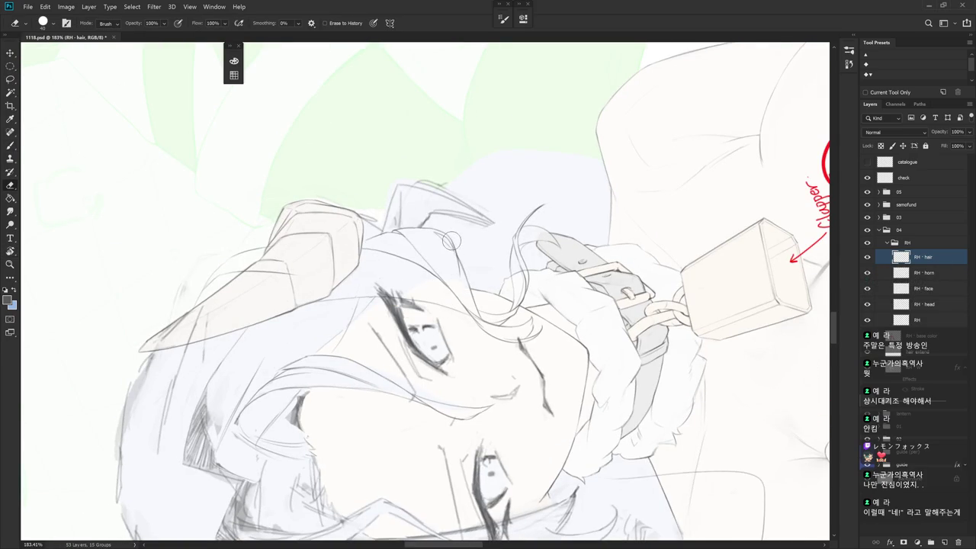
key(b)
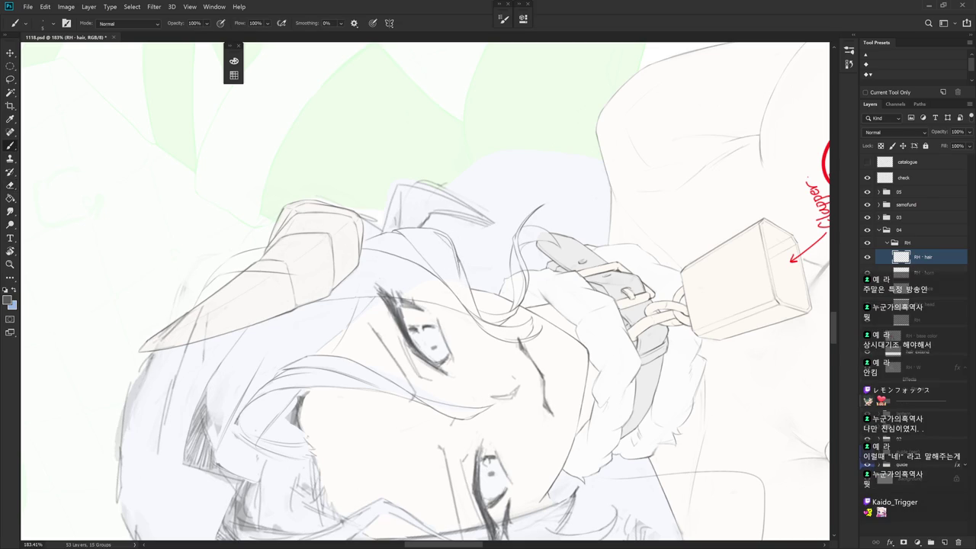
- Centre the collar and bell in the view and touch up hair strokes above them
key(r)
drag(461, 270, 449, 399)
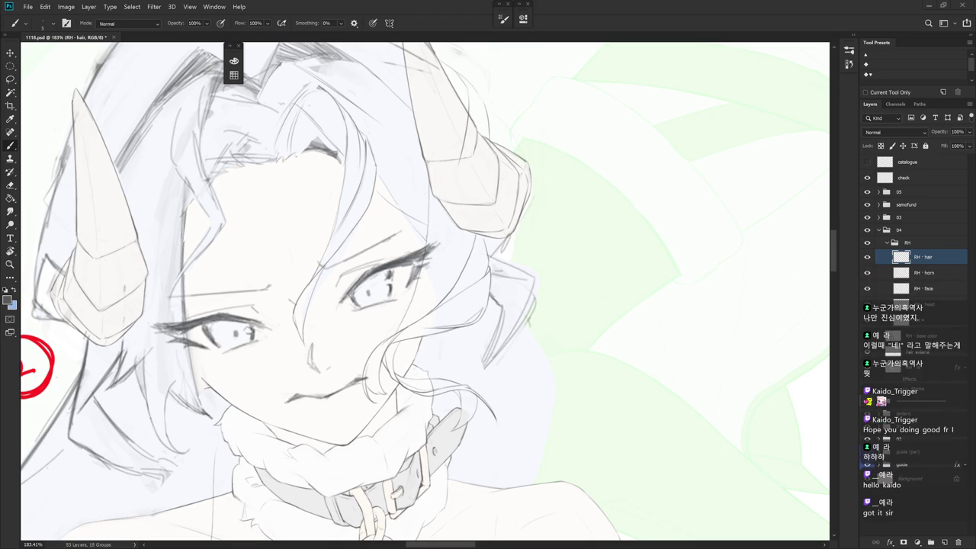
key(r)
mouse_move(488, 228)
mouse_down()
mouse_move(548, 330)
mouse_move(490, 343)
mouse_up()
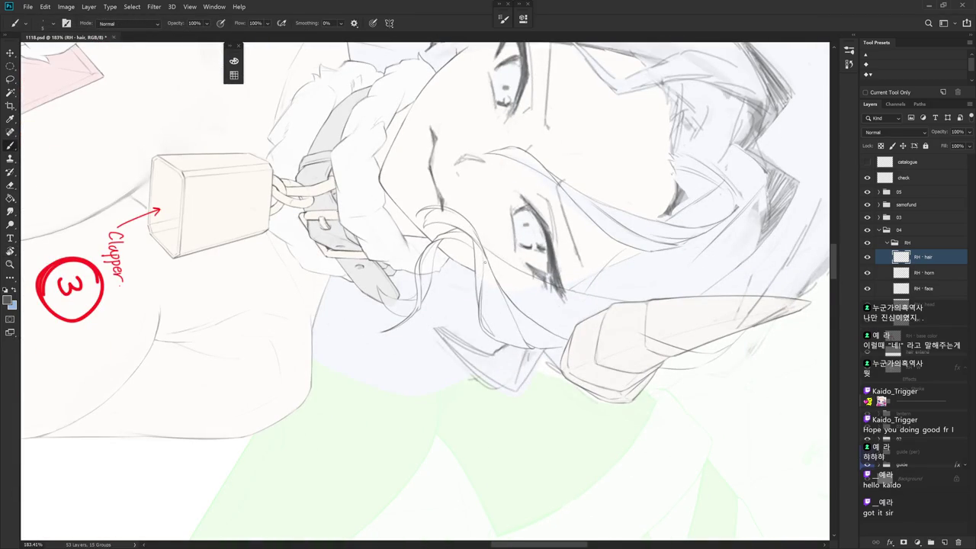
drag(480, 282, 482, 250)
drag(478, 288, 476, 255)
key(e)
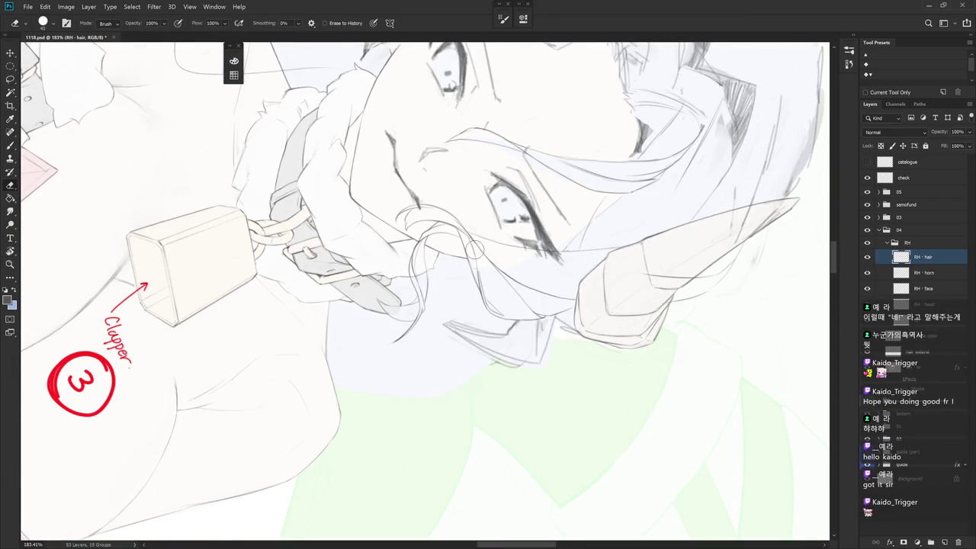
key(b)
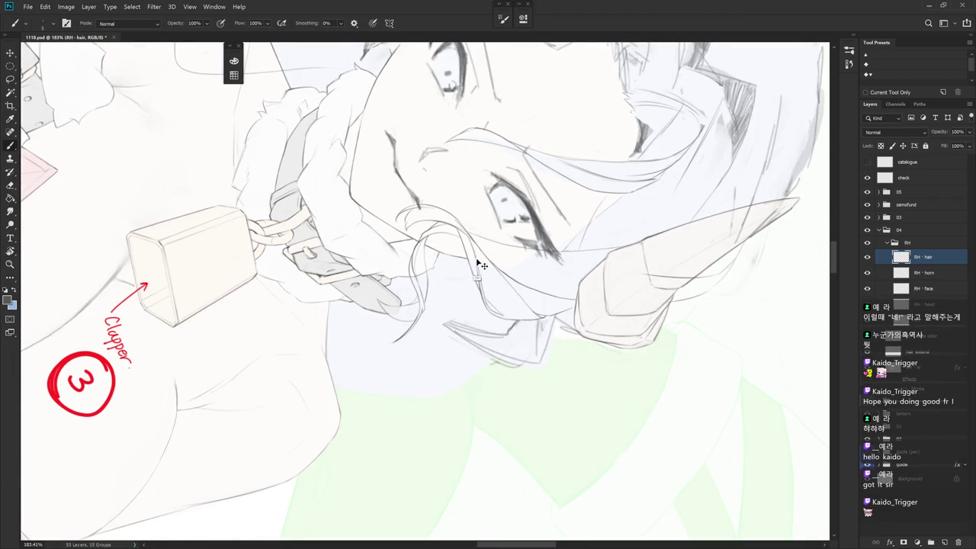
key(Escape)
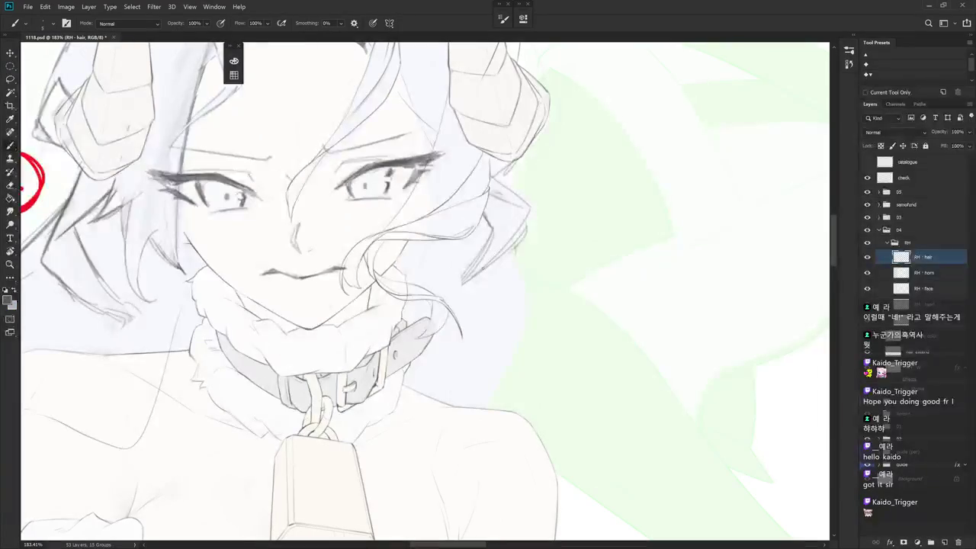
- Tilt the face upright and draw thin hair strands beside the curl, undoing misfires
mouse_move(482, 266)
mouse_down()
mouse_move(538, 385)
mouse_move(501, 201)
mouse_up()
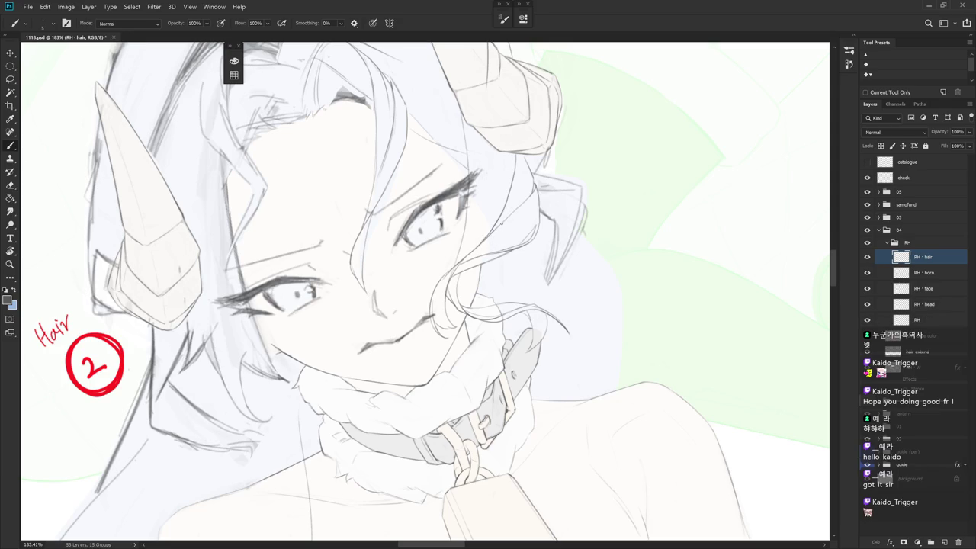
key(r)
drag(492, 234, 530, 292)
key(b)
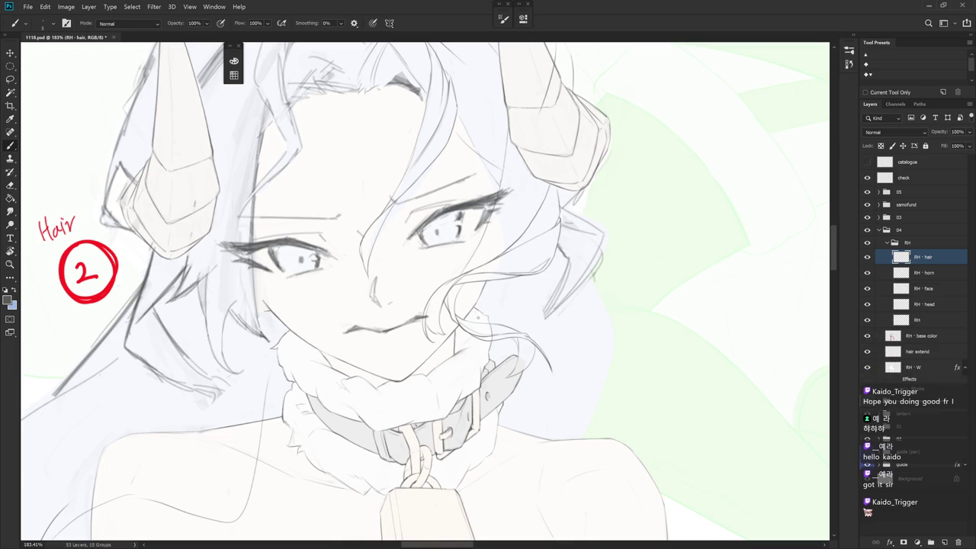
drag(472, 293, 495, 324)
mouse_move(480, 282)
mouse_down()
mouse_move(468, 320)
mouse_move(496, 330)
mouse_up()
key(ctrl+z)
key(ctrl+z)
drag(479, 285, 489, 325)
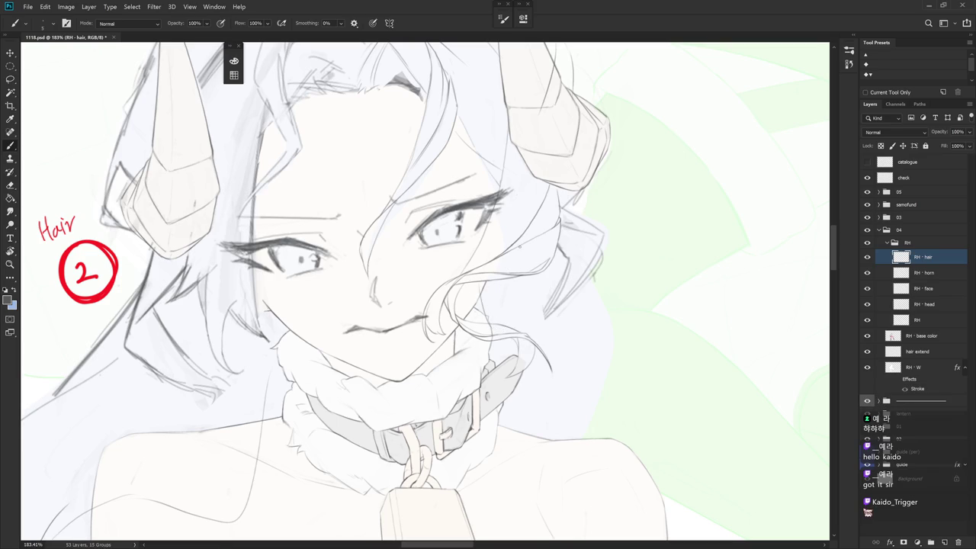
key(ctrl+z)
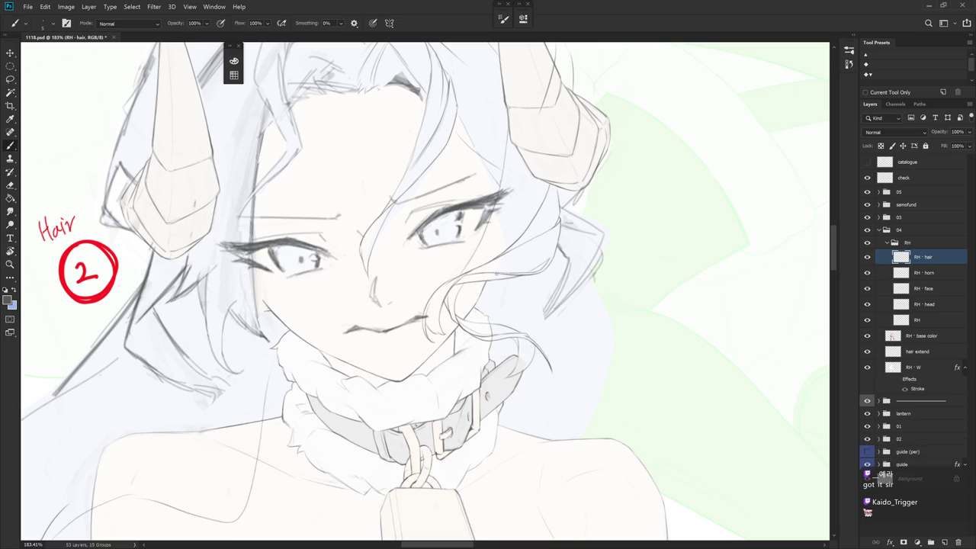
- Redraw the strand above the curl and reshape it into a new curl
drag(494, 296, 480, 332)
drag(498, 288, 487, 326)
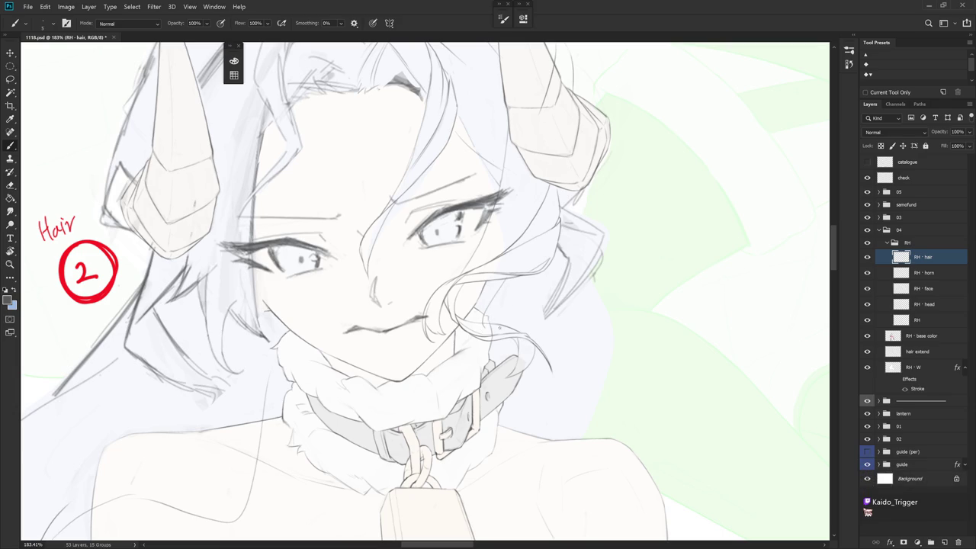
key(ctrl+z)
drag(510, 278, 450, 347)
key(r)
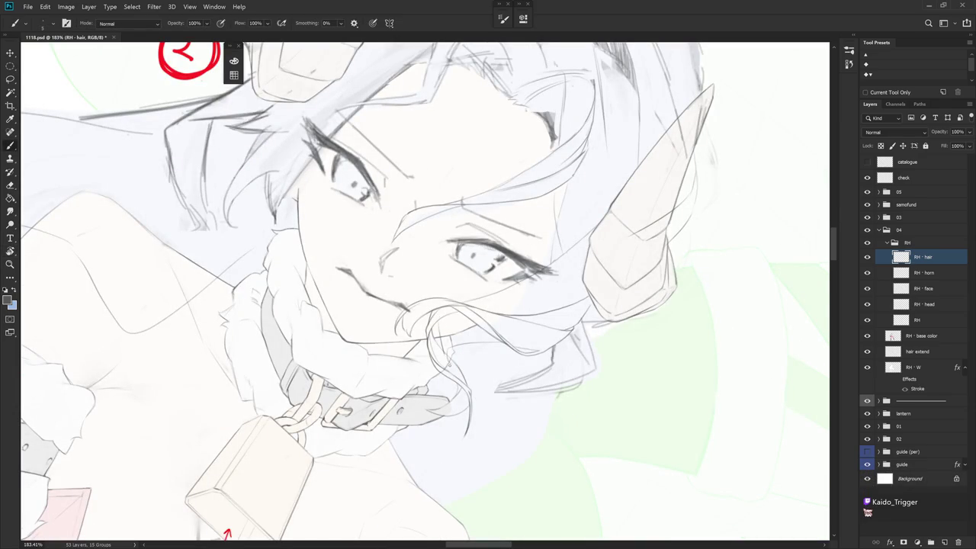
mouse_move(450, 329)
mouse_down()
mouse_move(439, 349)
mouse_move(447, 356)
mouse_move(526, 286)
mouse_up()
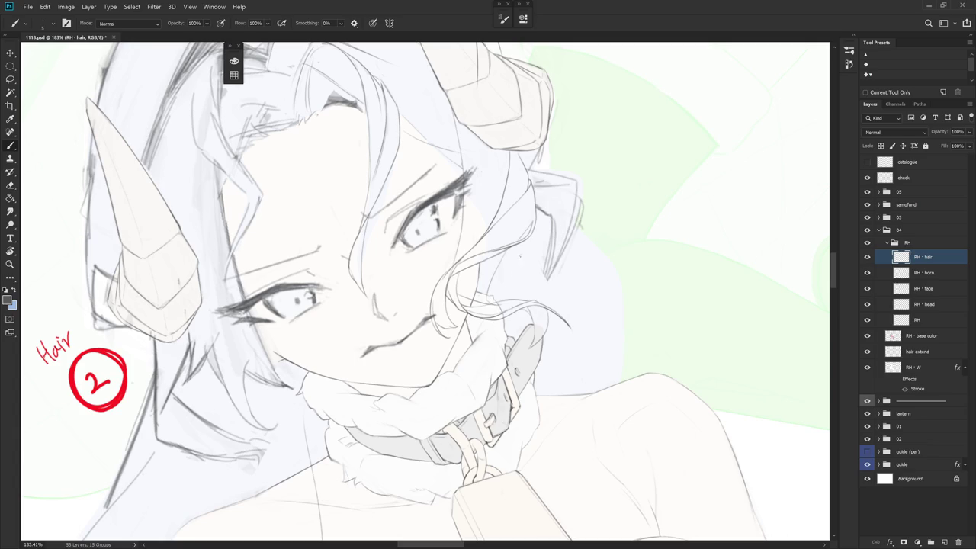
drag(522, 281, 525, 296)
key(ctrl+z)
- Add a thin strand curving up to the right, then tilt the view and select RH - face
drag(494, 271, 543, 278)
key(ctrl+z)
drag(500, 303, 539, 265)
key(e)
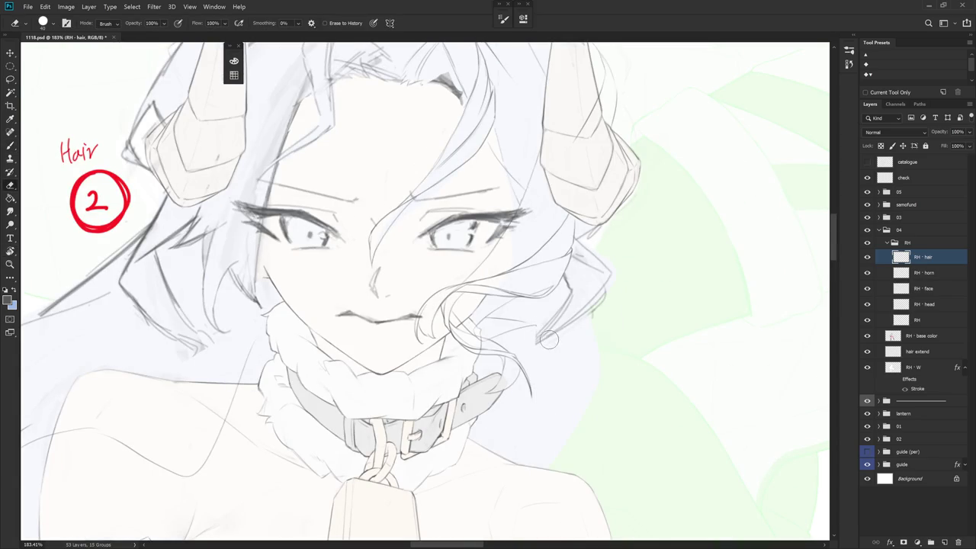
key(r)
drag(544, 371, 686, 305)
click(939, 289)
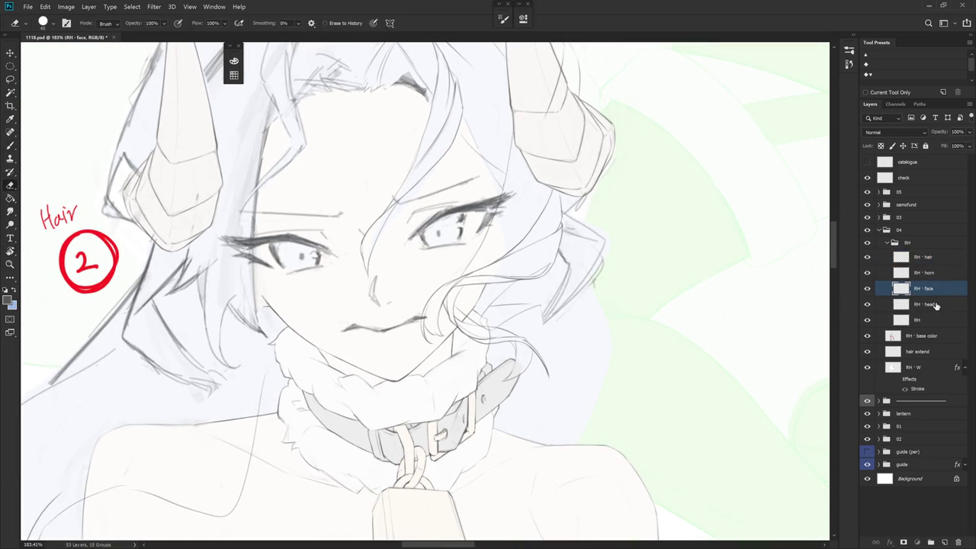
- Erase small stray marks near the hair curl on RH - head, then return to RH - hair
click(934, 304)
drag(468, 313, 485, 316)
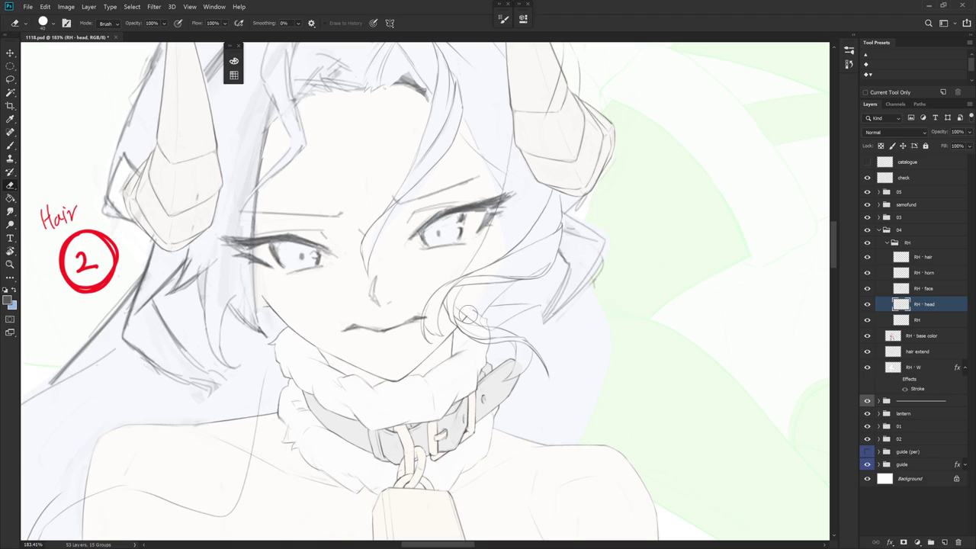
click(914, 321)
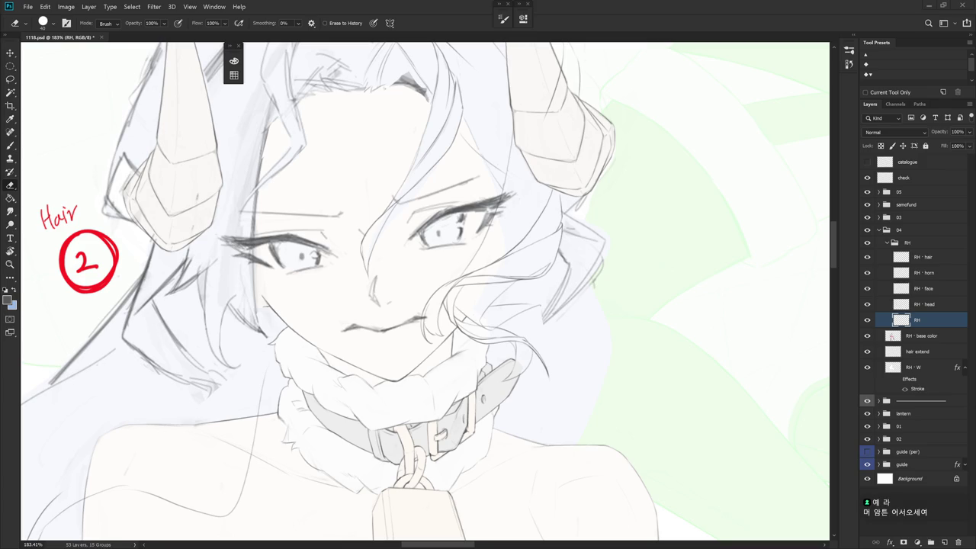
mouse_move(440, 97)
mouse_down()
mouse_move(532, 260)
mouse_move(537, 304)
mouse_up()
key(b)
key(r)
key(e)
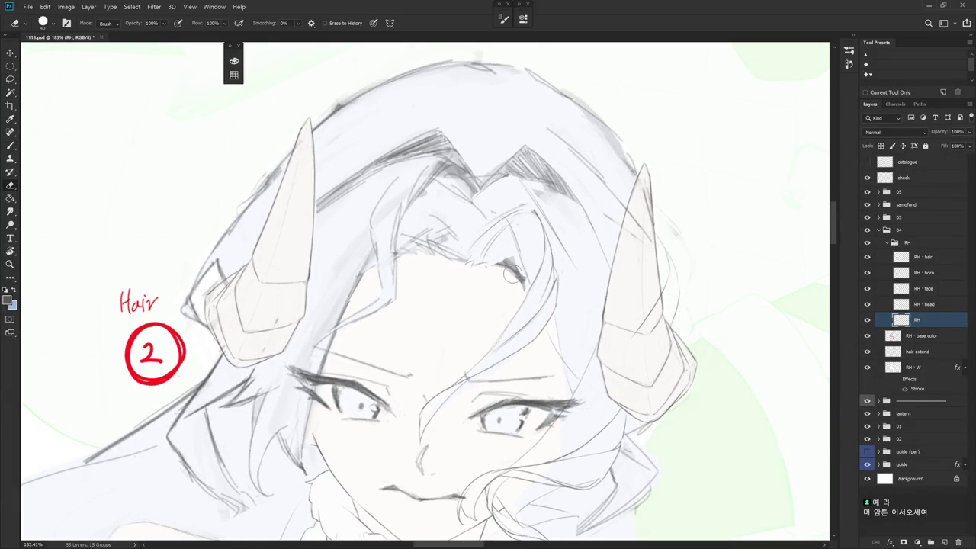
click(944, 257)
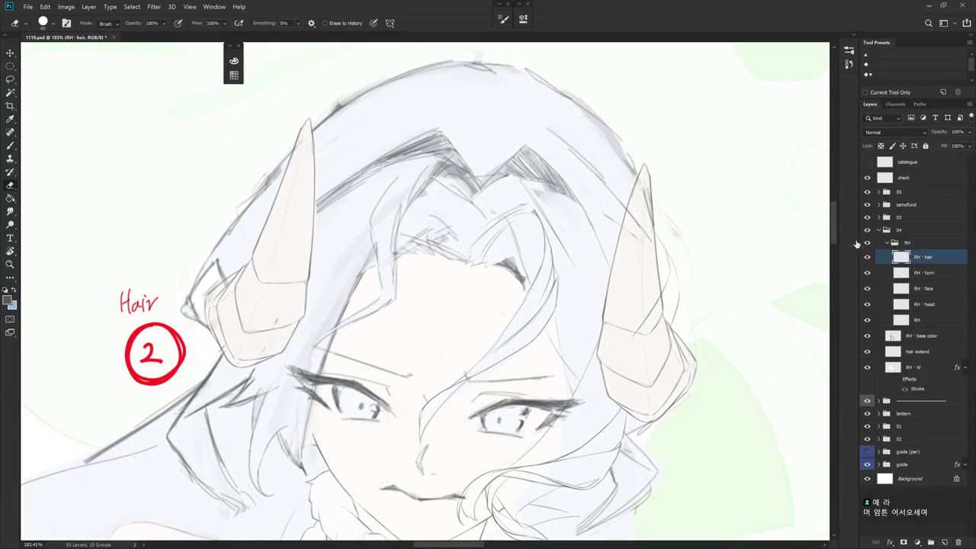
- Erase the dark crown stroke, redraw a fringe line, and add a faint strand with sampled colour
mouse_move(481, 270)
mouse_down()
mouse_move(525, 282)
mouse_move(518, 262)
mouse_up()
key(b)
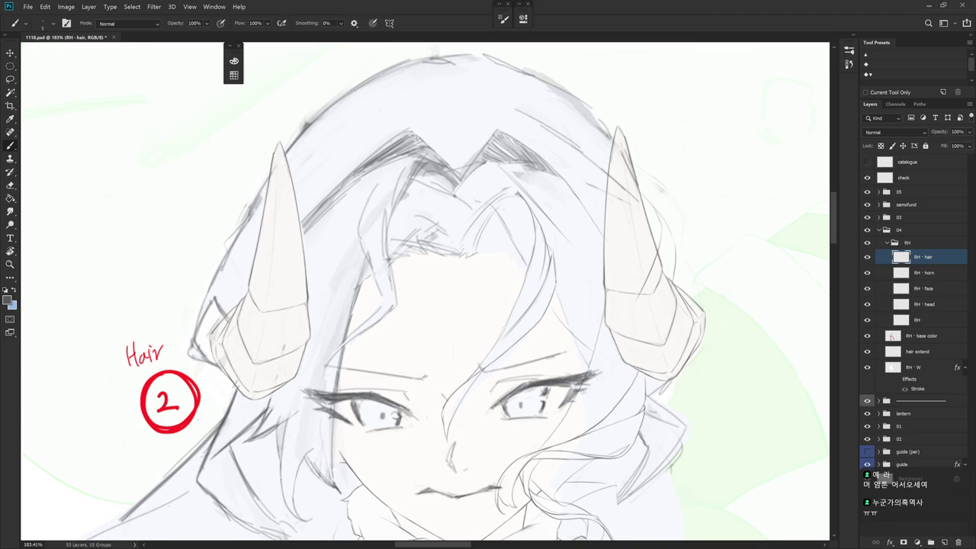
mouse_move(473, 223)
mouse_down()
mouse_move(503, 248)
mouse_move(515, 244)
mouse_move(471, 242)
mouse_move(477, 257)
mouse_up()
alt+click(473, 251)
drag(534, 232, 527, 196)
drag(531, 239, 483, 230)
- Refine the fringe lines at the hair parting, alternating drawing and erasing while rotating the view
key(e)
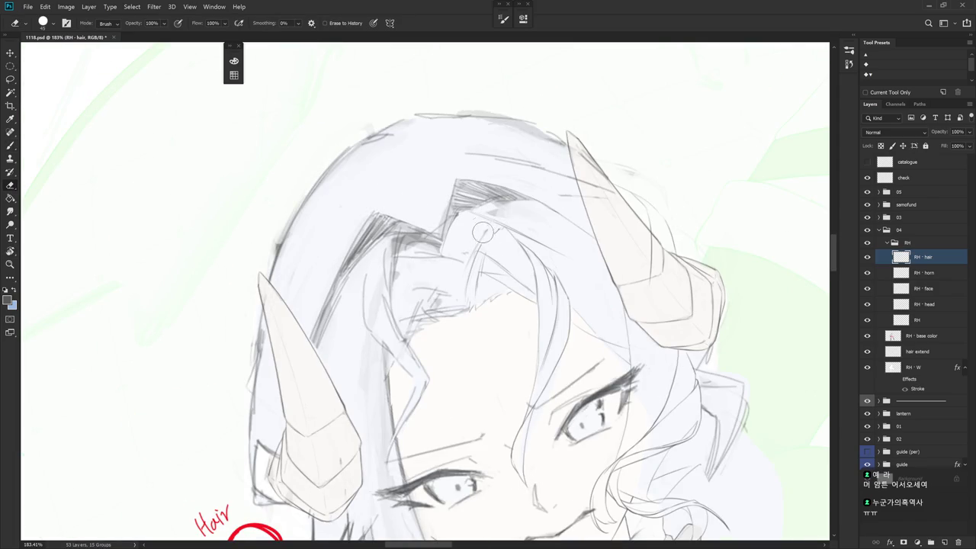
key(b)
key(b)
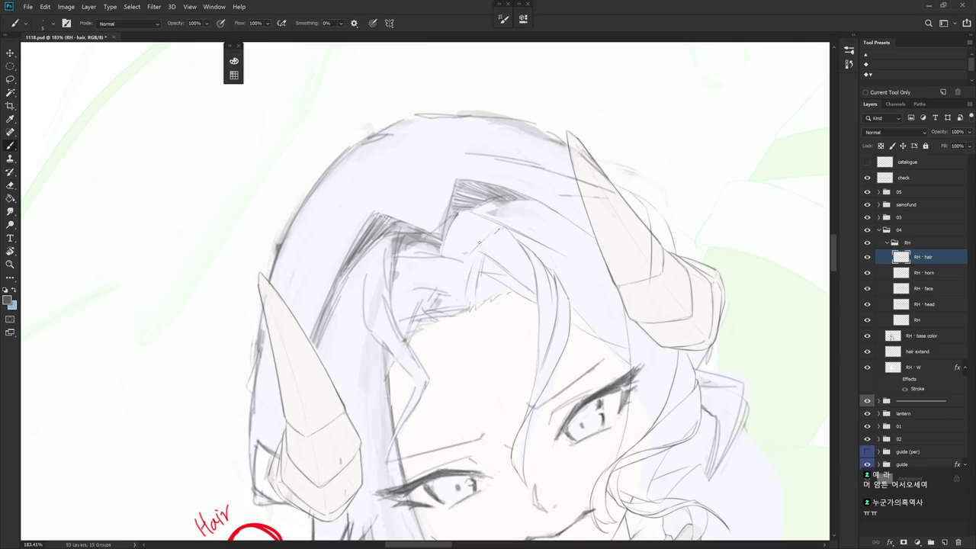
key(e)
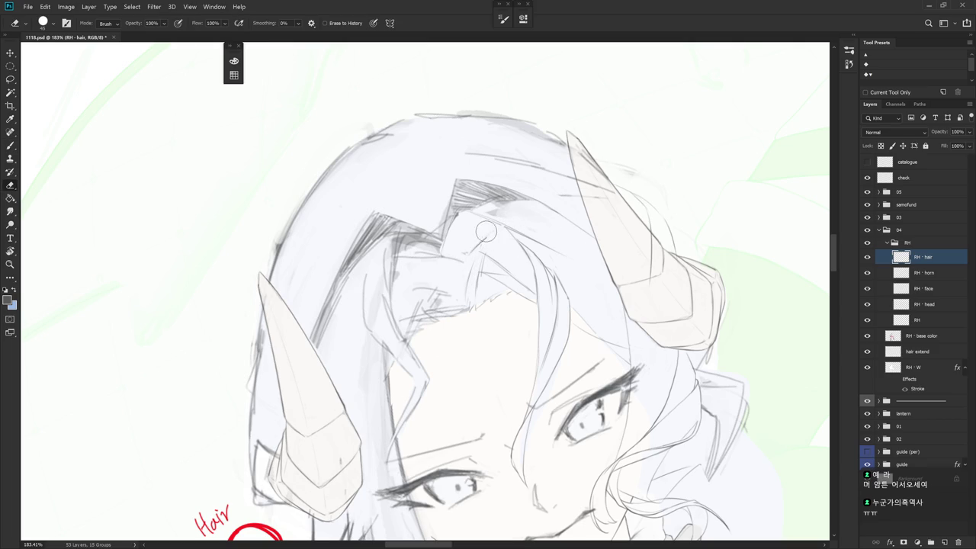
key(b)
drag(502, 227, 487, 266)
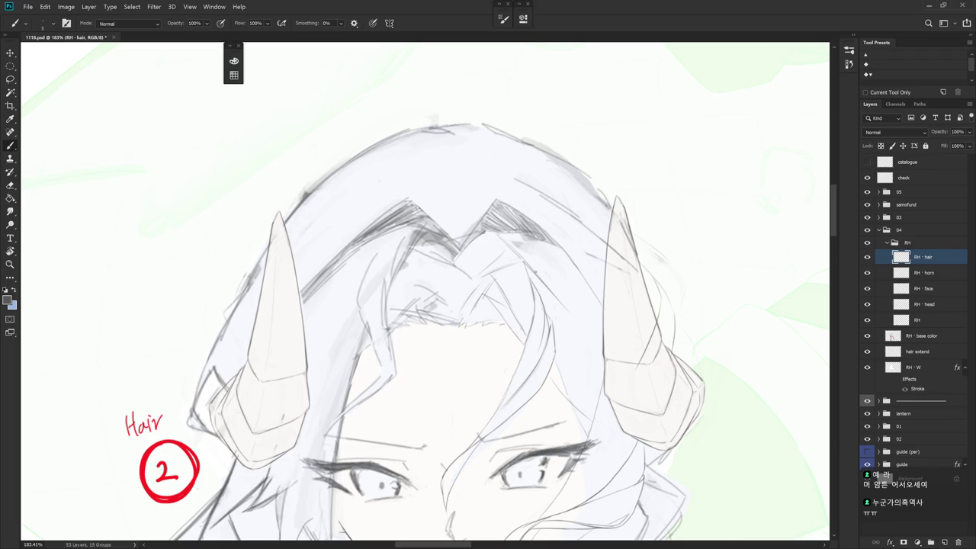
scroll(505, 295, down, 1)
key(e)
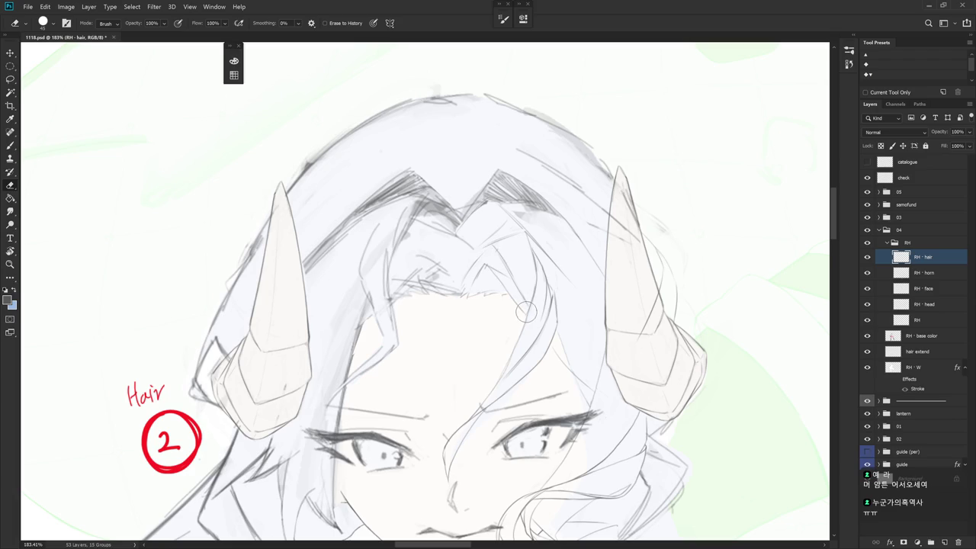
key(b)
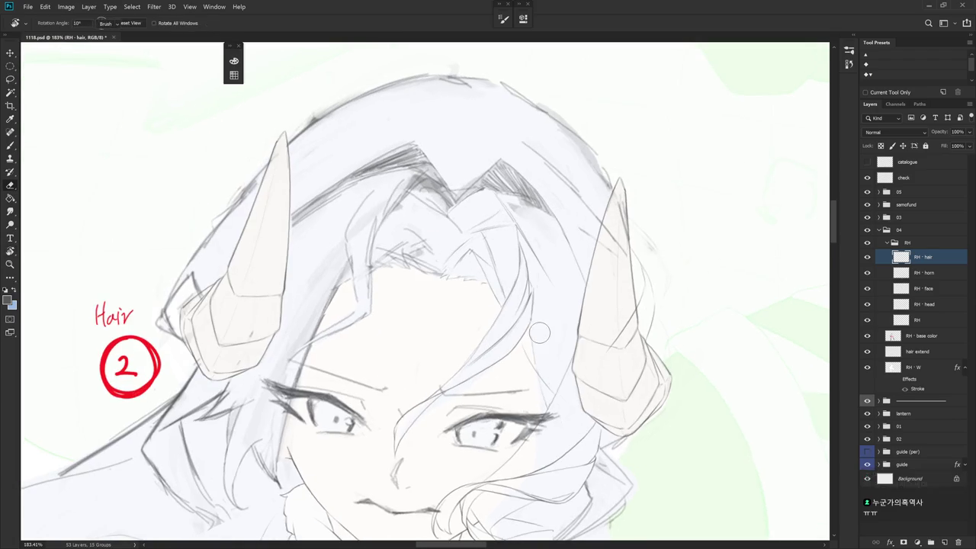
key(e)
key(b)
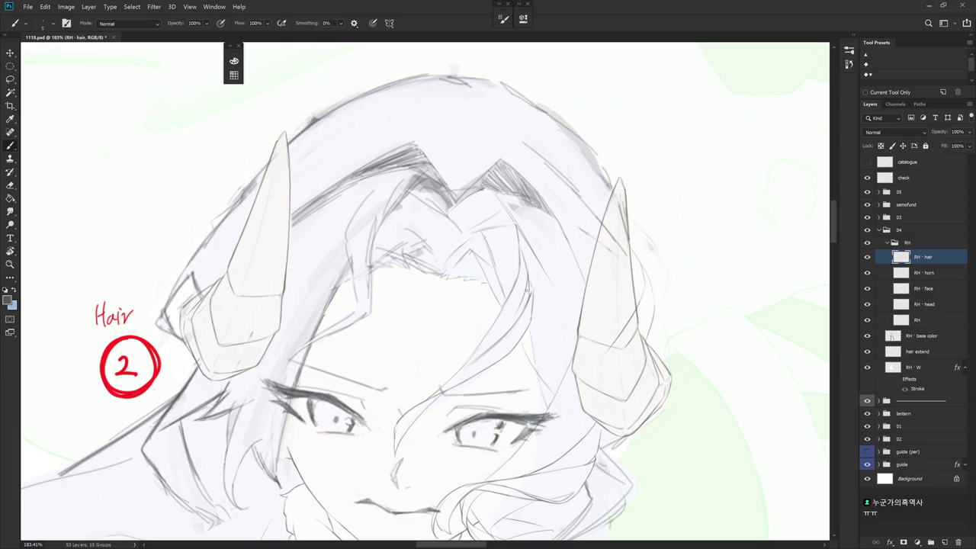
key(r)
drag(524, 262, 532, 283)
- Rotate the canvas until the horns stand upright for working on the forehead hair
key(e)
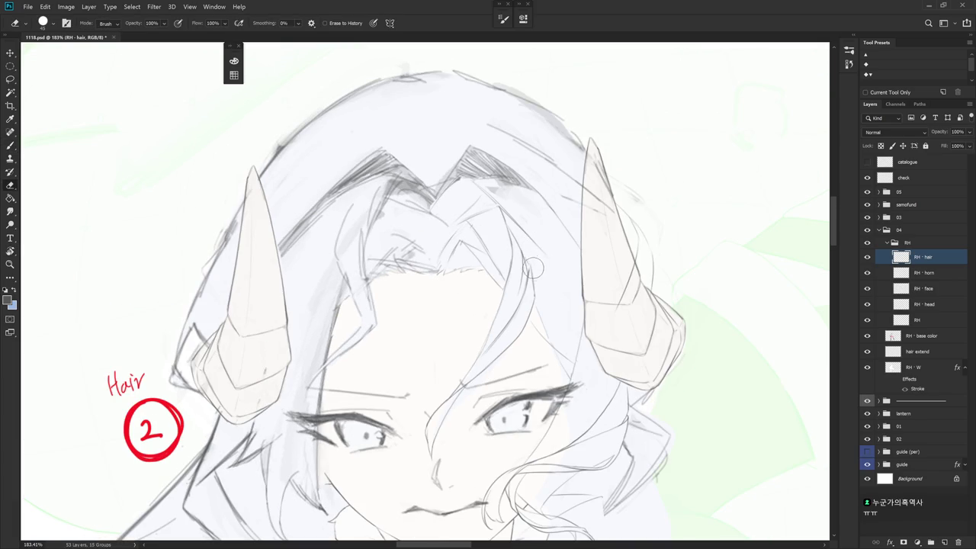
key(b)
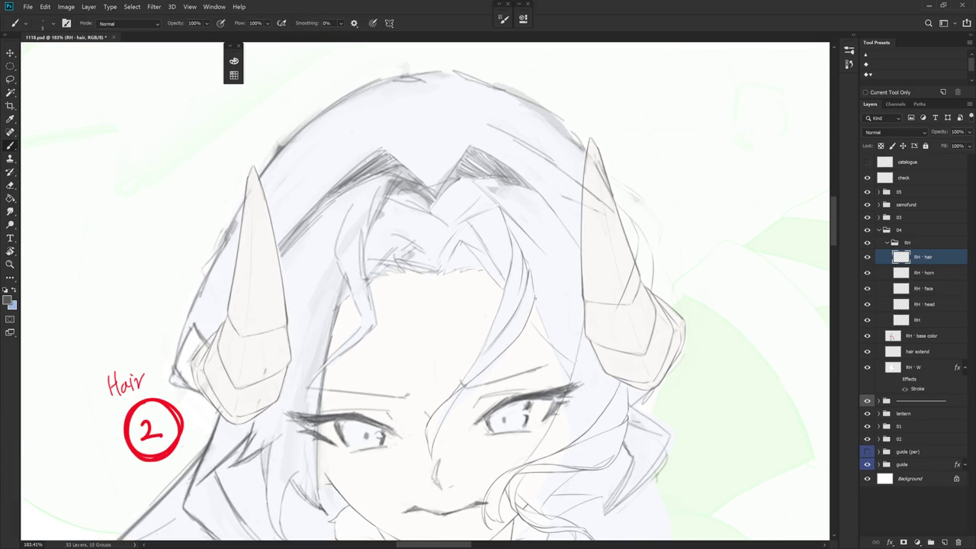
key(r)
drag(553, 338, 518, 274)
key(e)
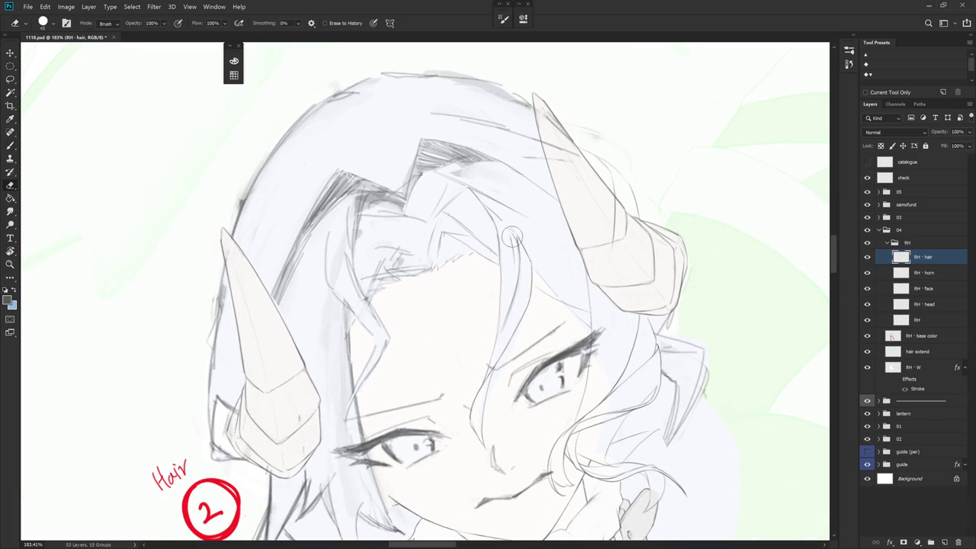
key(b)
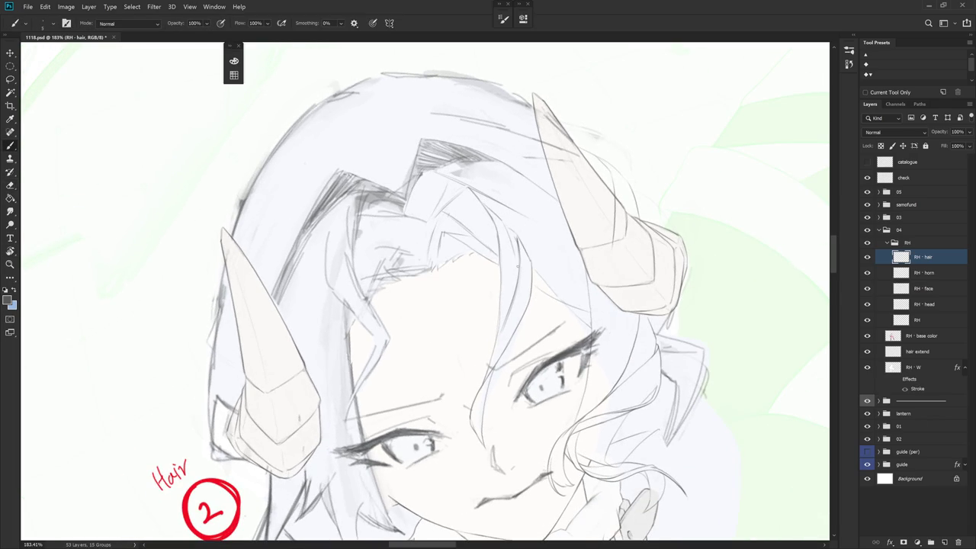
key(r)
drag(500, 217, 526, 308)
key(e)
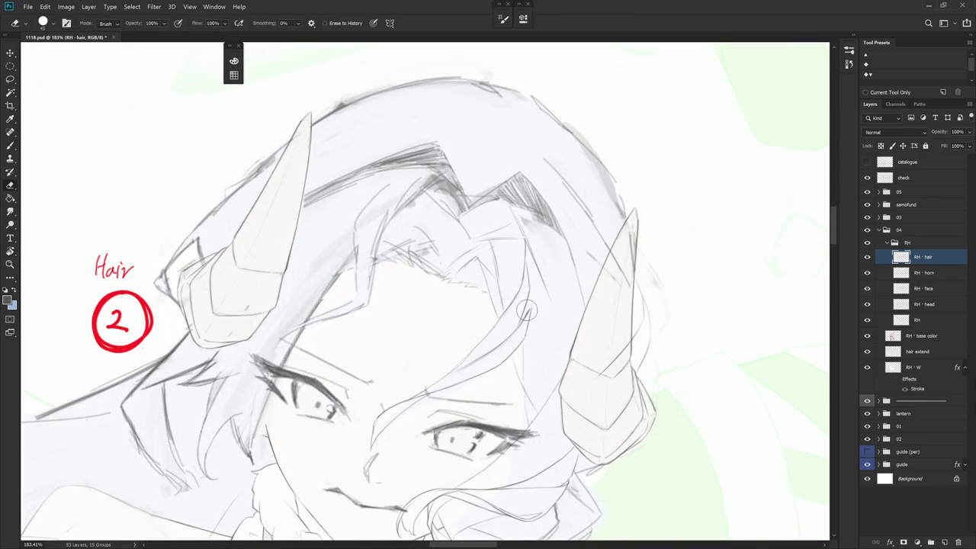
key(b)
key(e)
key(b)
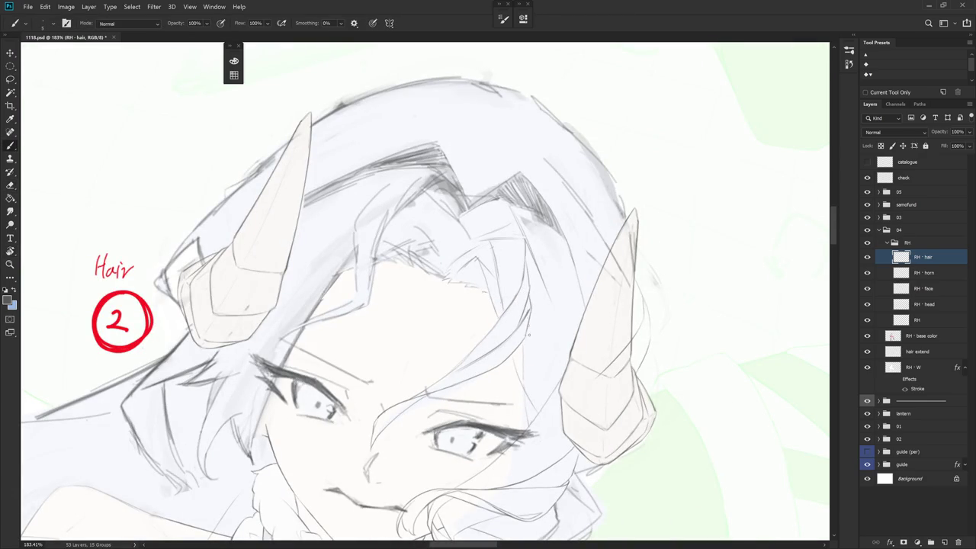
drag(529, 297, 589, 261)
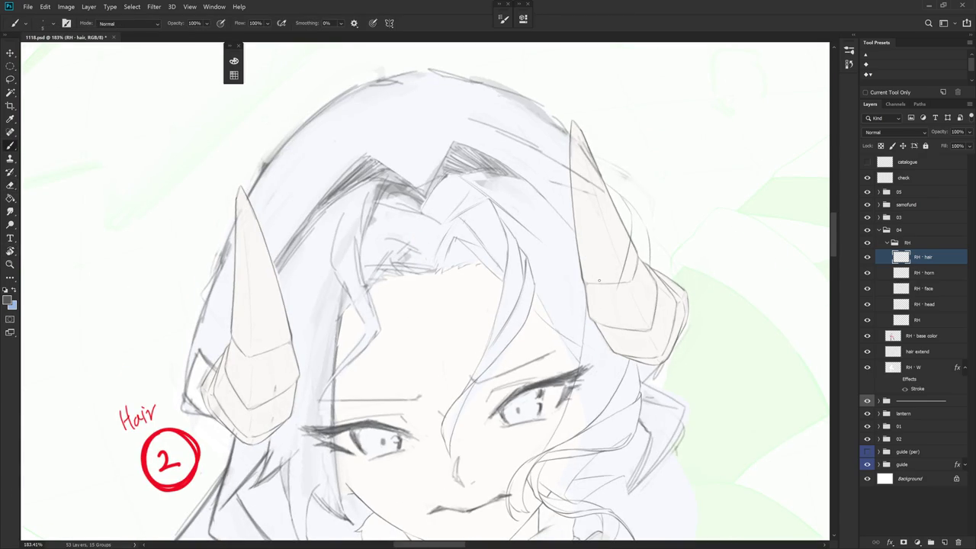
- Tilt the canvas and add a short faint stroke and a short vertical line in the hair
scroll(598, 282, down, 1)
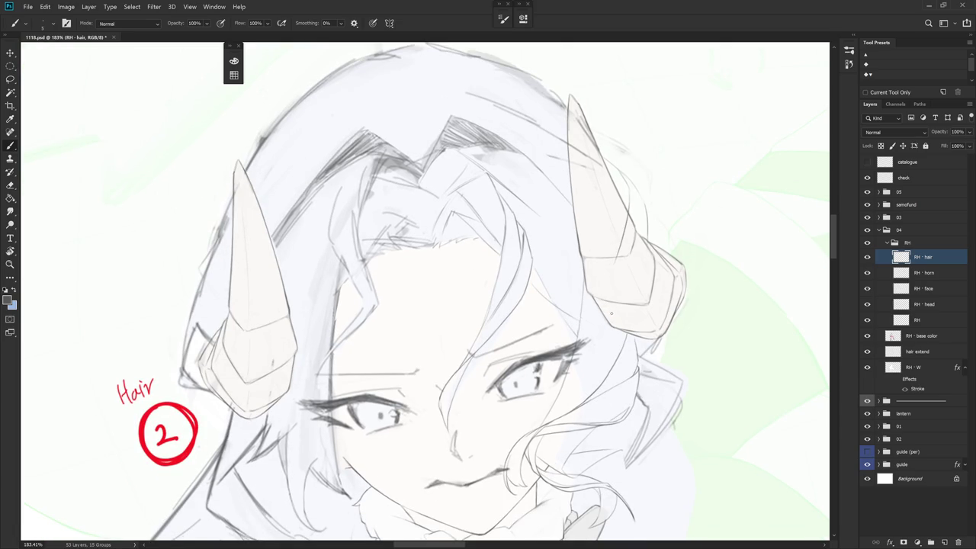
mouse_move(609, 315)
mouse_down()
mouse_move(496, 228)
mouse_move(517, 254)
mouse_up()
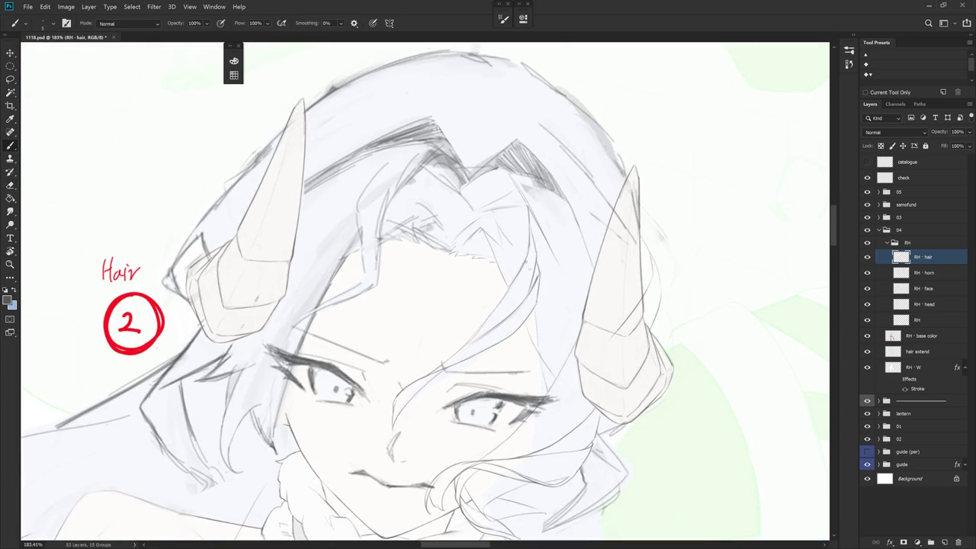
key(e)
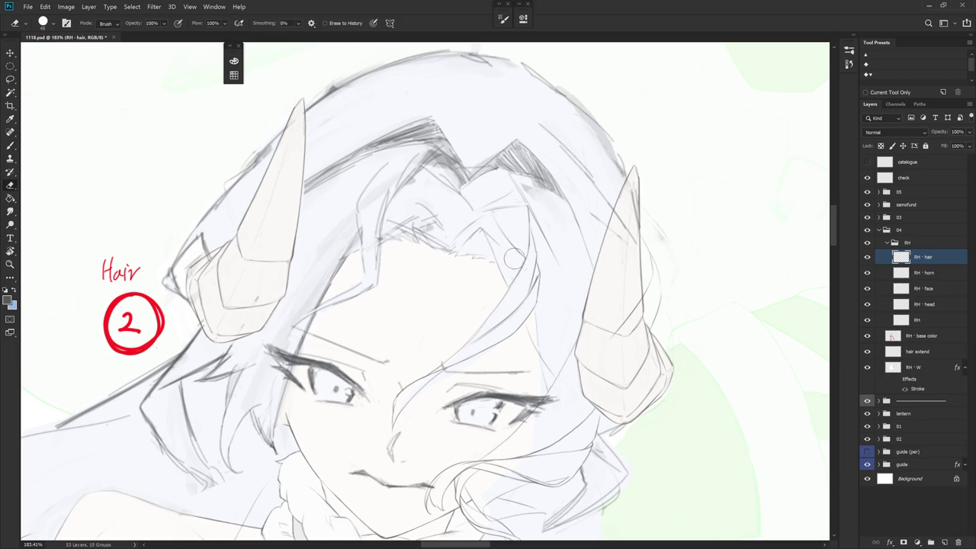
drag(500, 237, 579, 183)
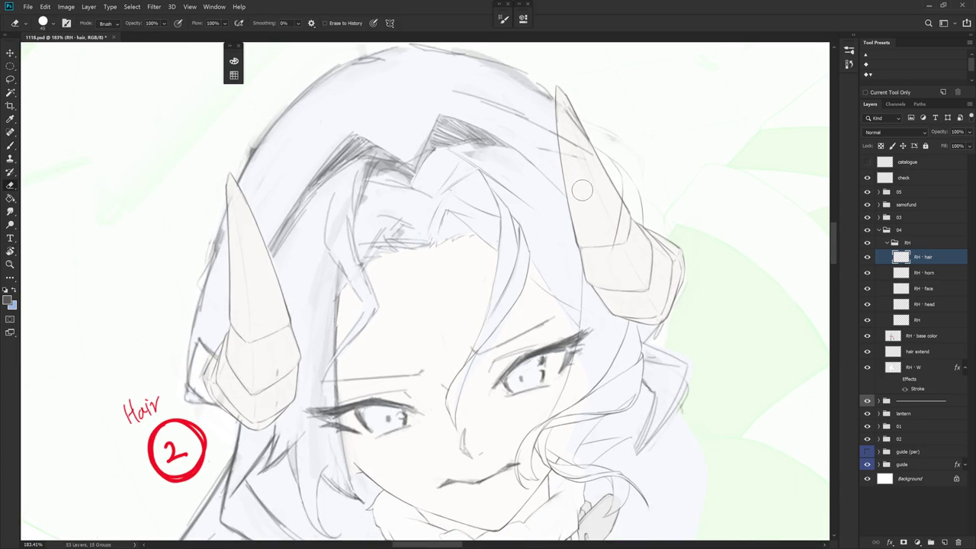
drag(582, 188, 509, 188)
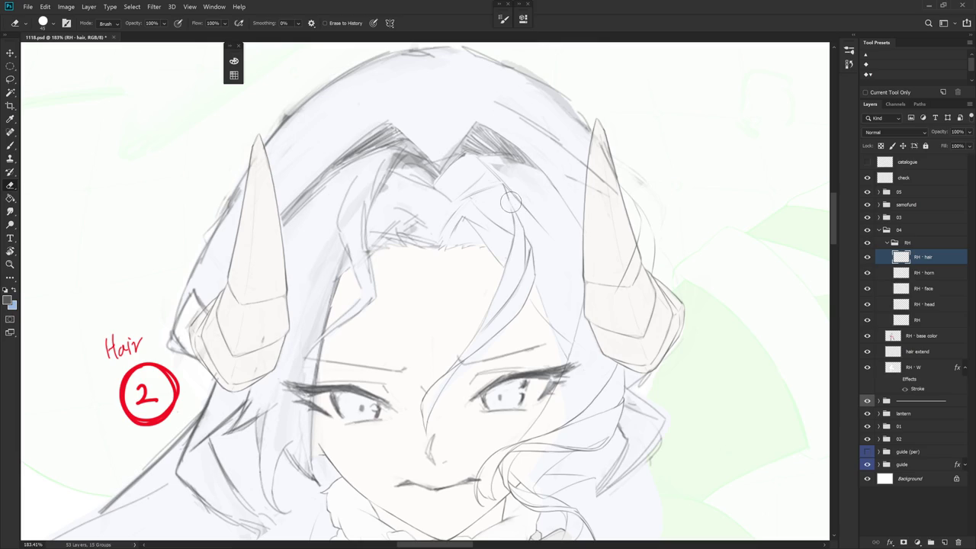
drag(515, 216, 482, 177)
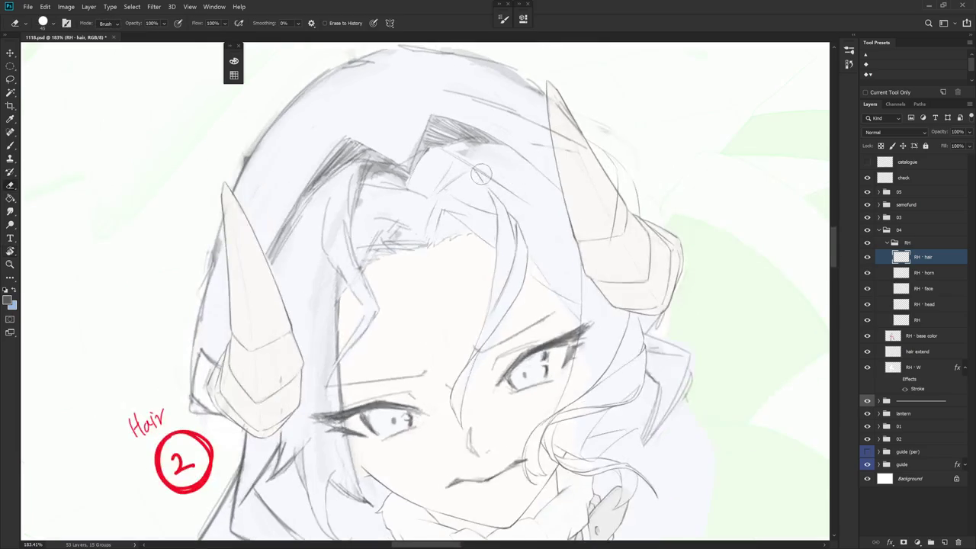
key(b)
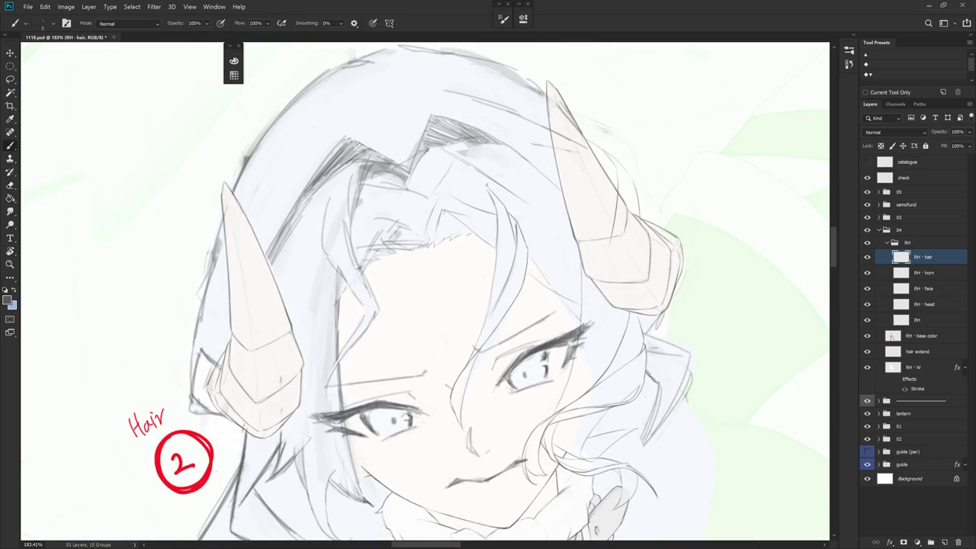
drag(480, 178, 441, 203)
drag(488, 233, 463, 218)
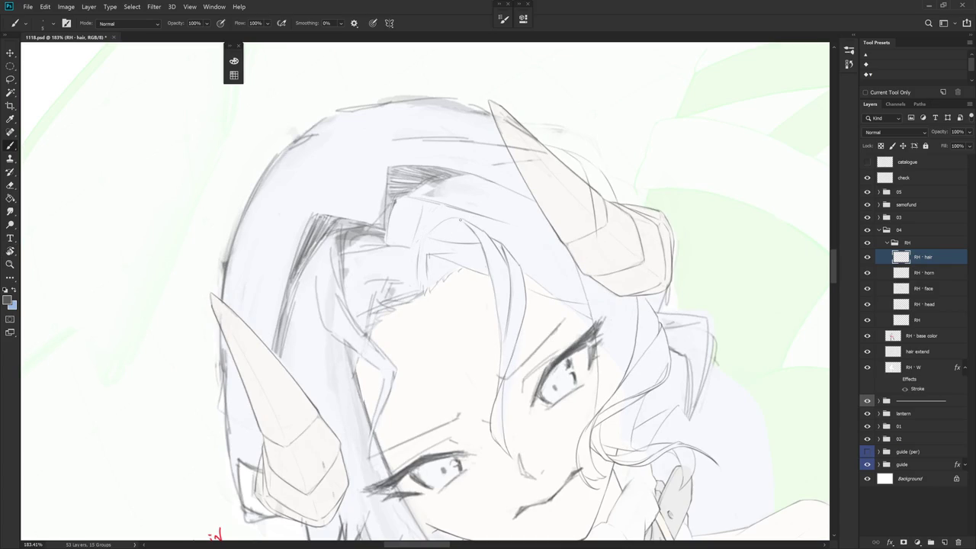
drag(423, 237, 418, 263)
- Flip the canvas view to check the drawing, then reset it upright
key(h)
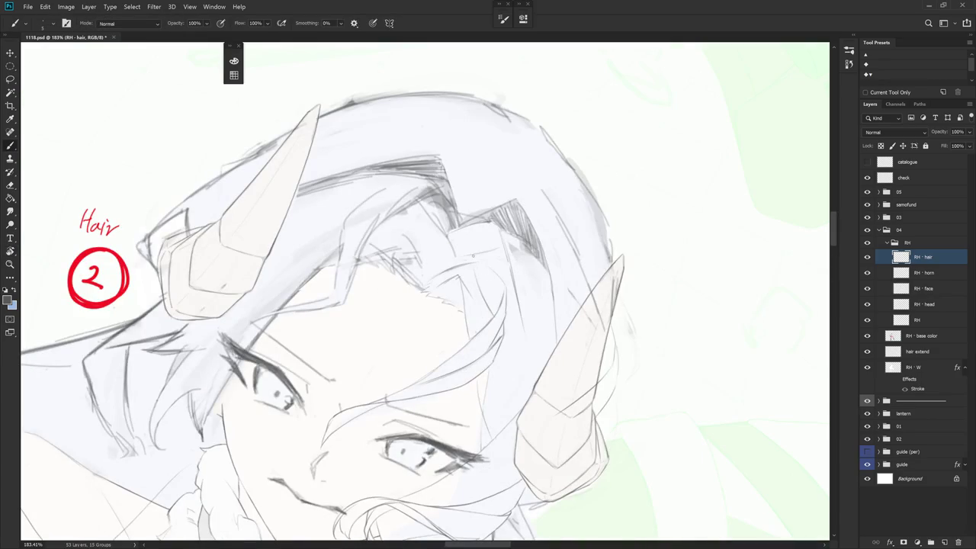
key(e)
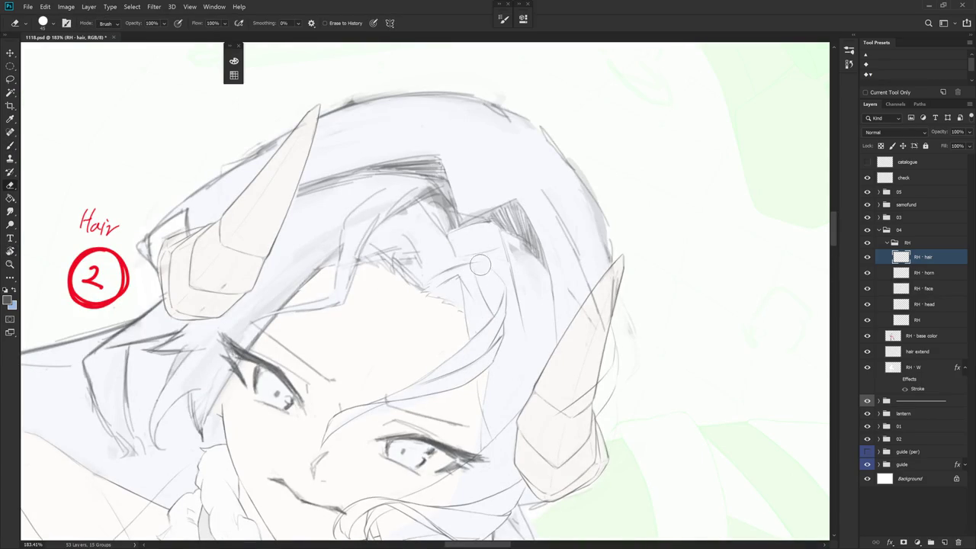
key(h)
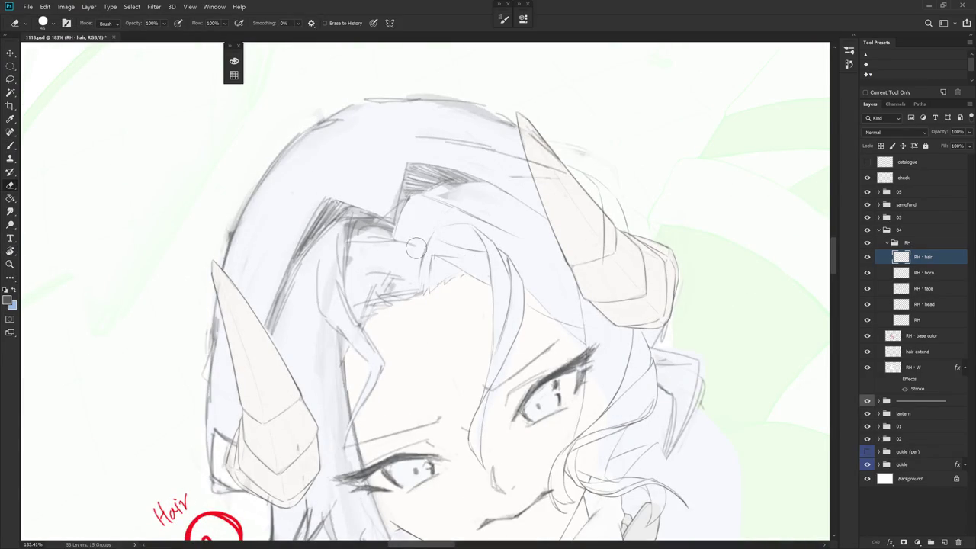
key(h)
scroll(546, 338, down, 2)
- Zoom the head into view and sample the pencil line colour from the canvas
key(b)
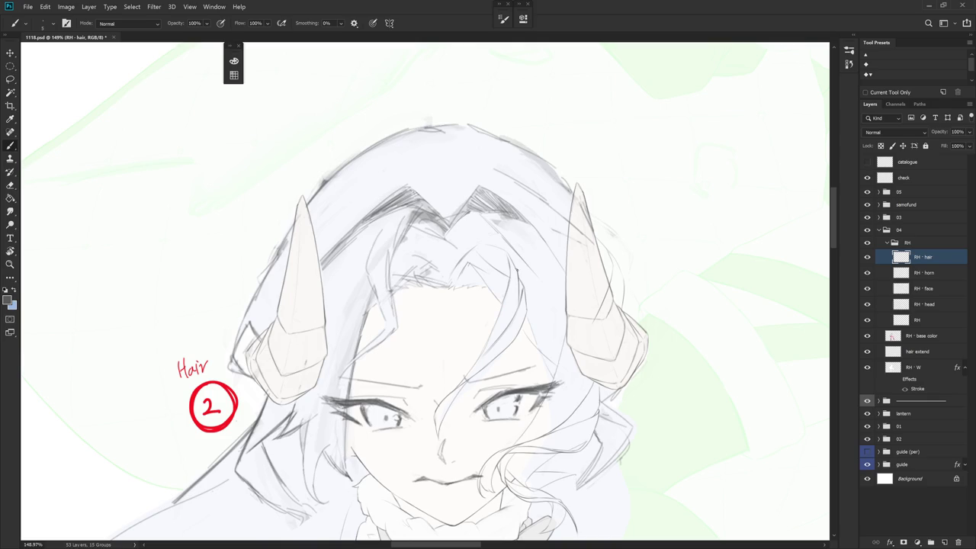
key(e)
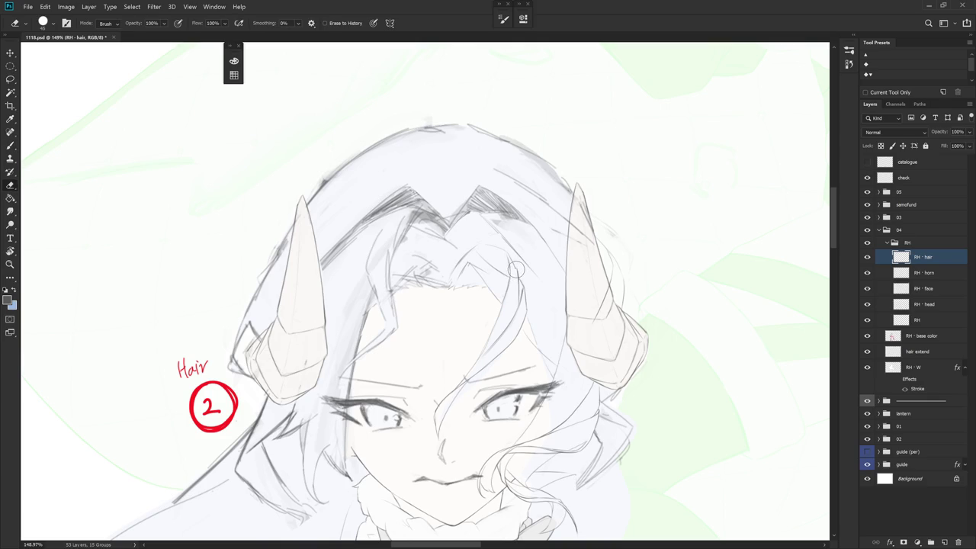
key(b)
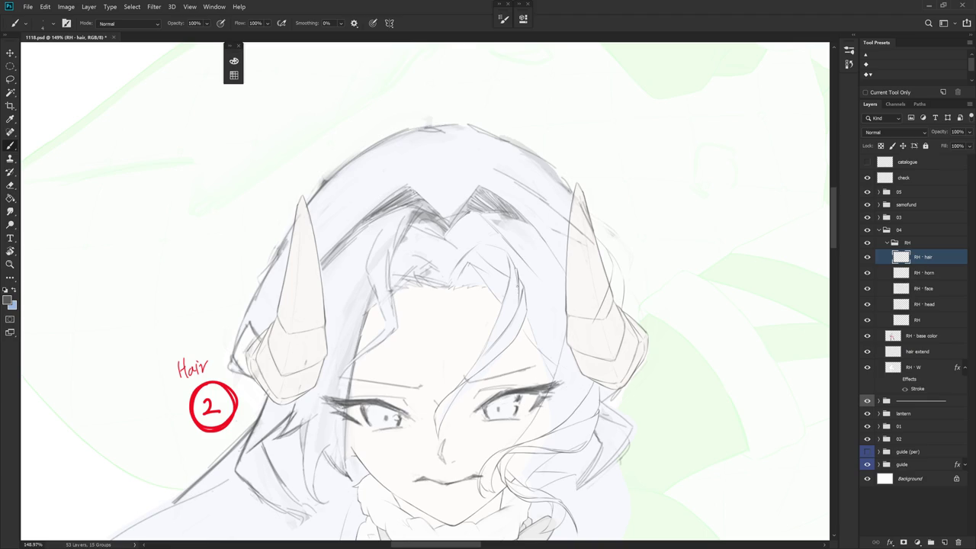
scroll(551, 266, down, 3)
scroll(571, 342, down, 3)
scroll(607, 434, up, 2)
scroll(556, 277, up, 5)
alt+click(522, 257)
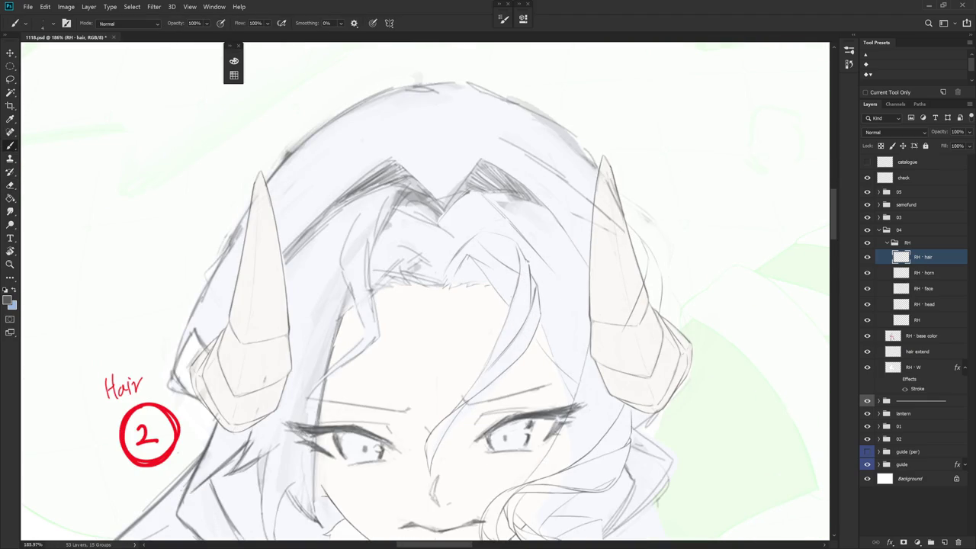
- Tilt the canvas view and draw a thin vertical hair strand across the face
key(e)
key(b)
drag(524, 268, 517, 196)
key(e)
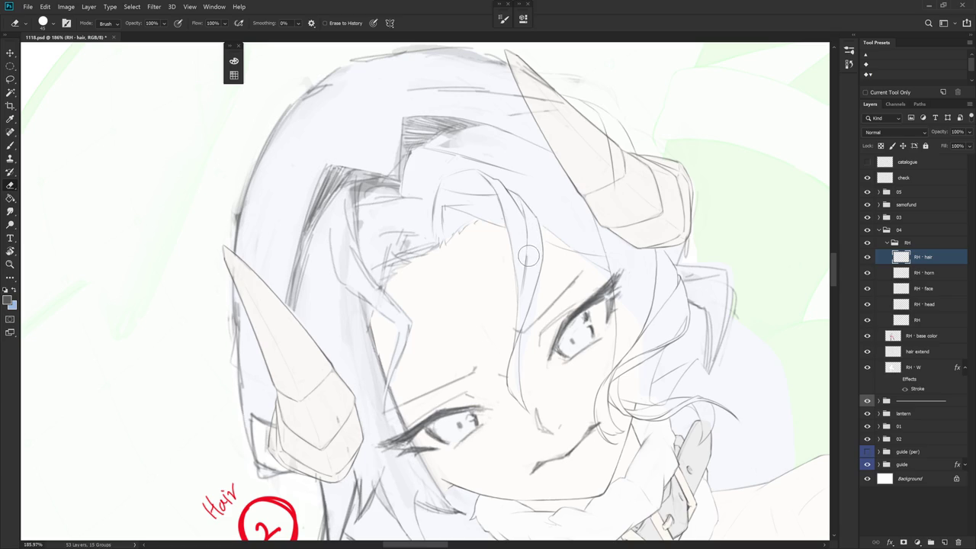
key(b)
drag(533, 331, 538, 314)
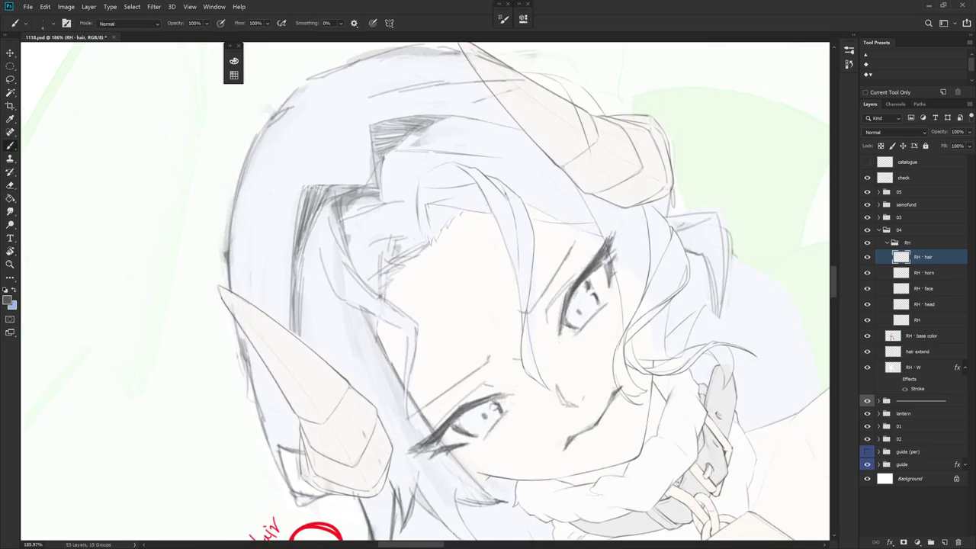
drag(517, 228, 520, 297)
- Redraw the thin strand line several times, undoing each unsatisfying attempt
key(ctrl+z)
drag(516, 217, 519, 292)
key(ctrl+z)
drag(516, 226, 519, 296)
key(ctrl+z)
drag(515, 217, 520, 319)
key(ctrl+z)
- Extend the strand line further down and reset the view upright
key(e)
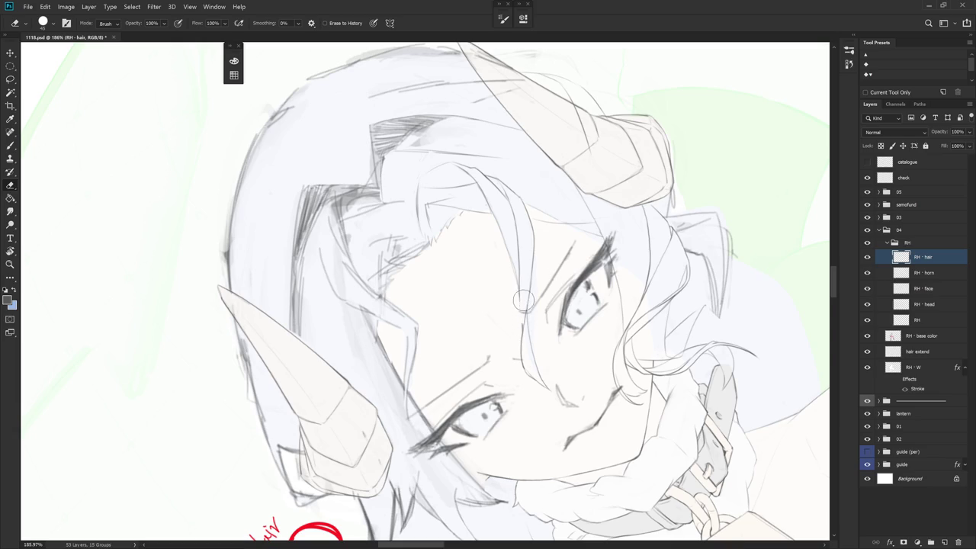
key(b)
drag(519, 309, 523, 333)
key(Escape)
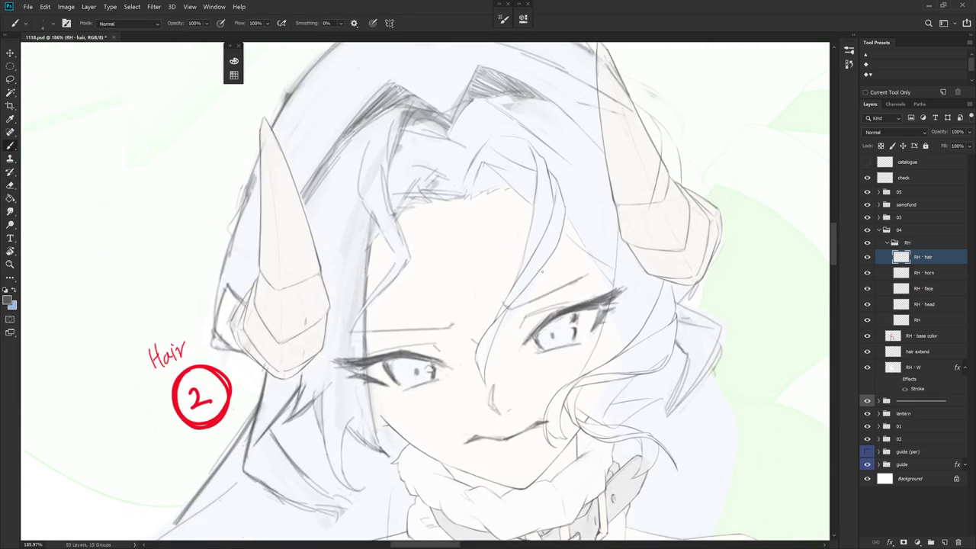
scroll(544, 272, up, 1)
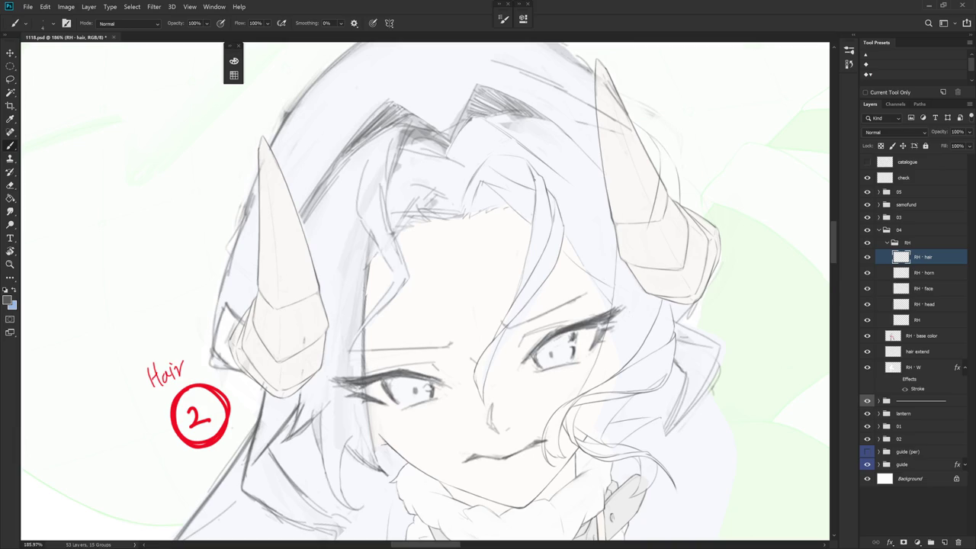
alt+scroll(535, 184, down, 5)
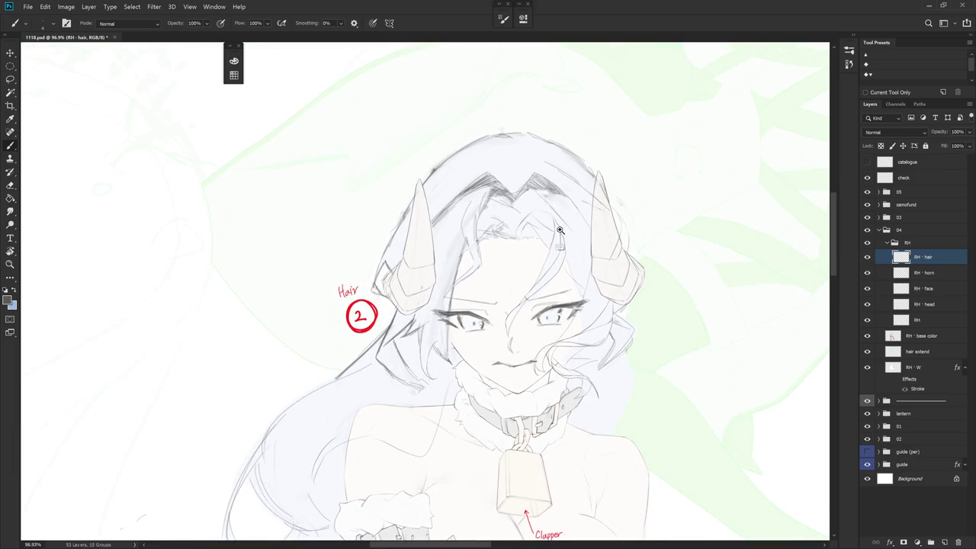
- Draw a short stroke along the hair line, redoing it until it fits
alt+scroll(561, 230, up, 5)
drag(547, 204, 555, 255)
key(ctrl+z)
drag(546, 203, 556, 254)
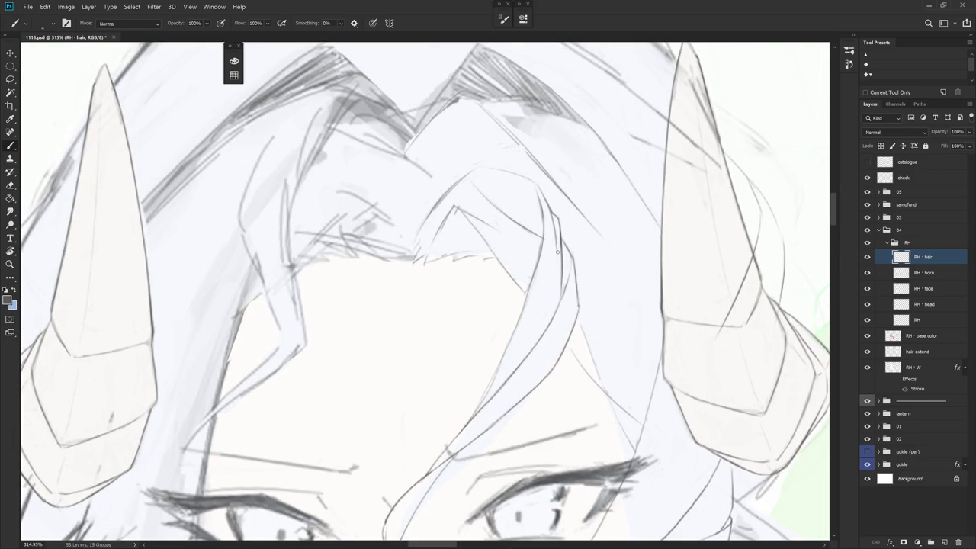
key(ctrl+z)
drag(547, 207, 560, 258)
scroll(594, 244, down, 5)
- Zoom out to the whole face, shrink the eraser, and add a short dark hair stroke
drag(564, 277, 540, 183)
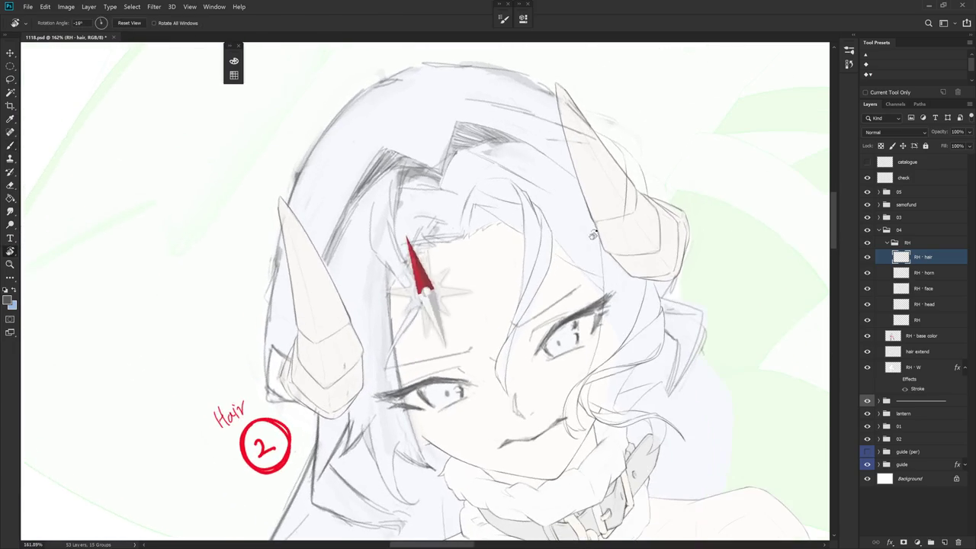
key(e)
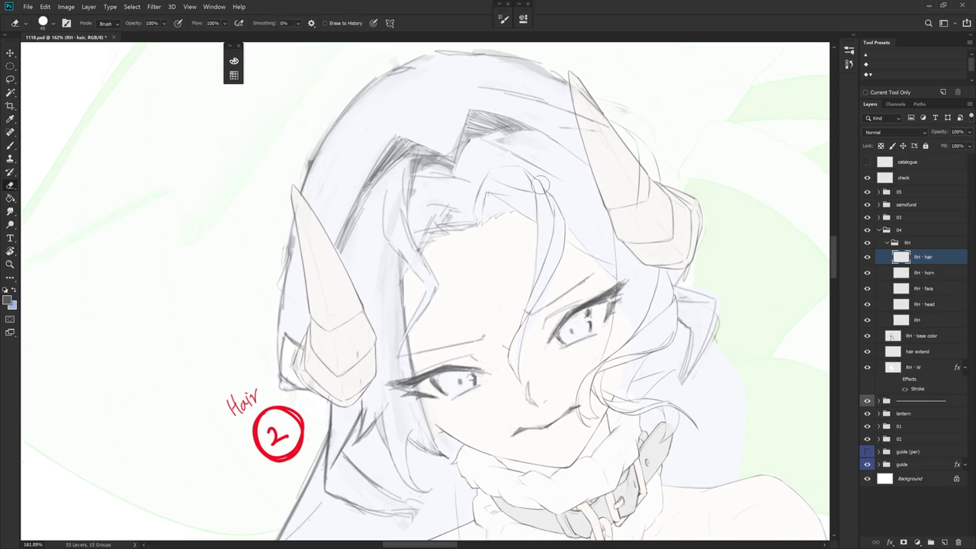
key(bracketleft)
key(bracketleft)
key(bracketleft)
key(b)
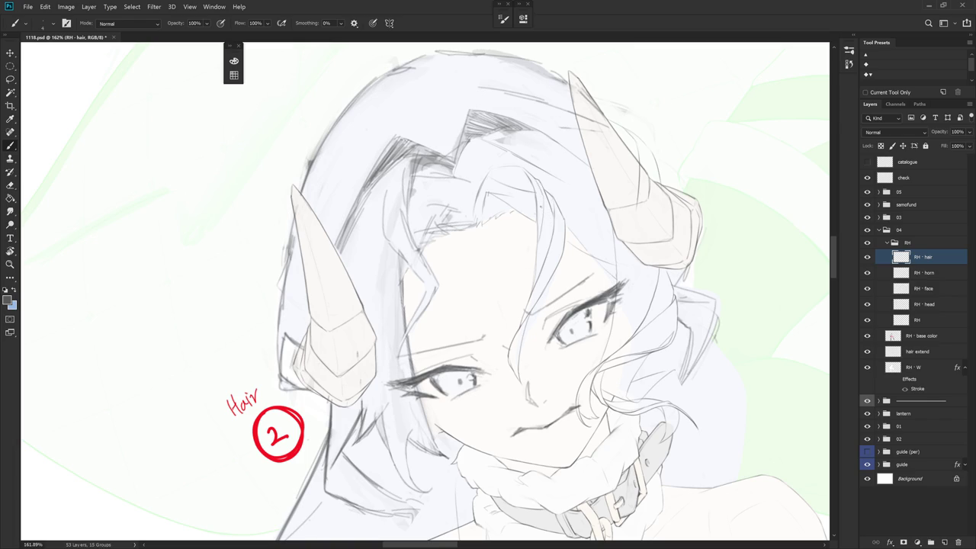
mouse_move(543, 204)
mouse_down()
mouse_move(536, 261)
mouse_move(576, 237)
mouse_up()
key(ctrl+z)
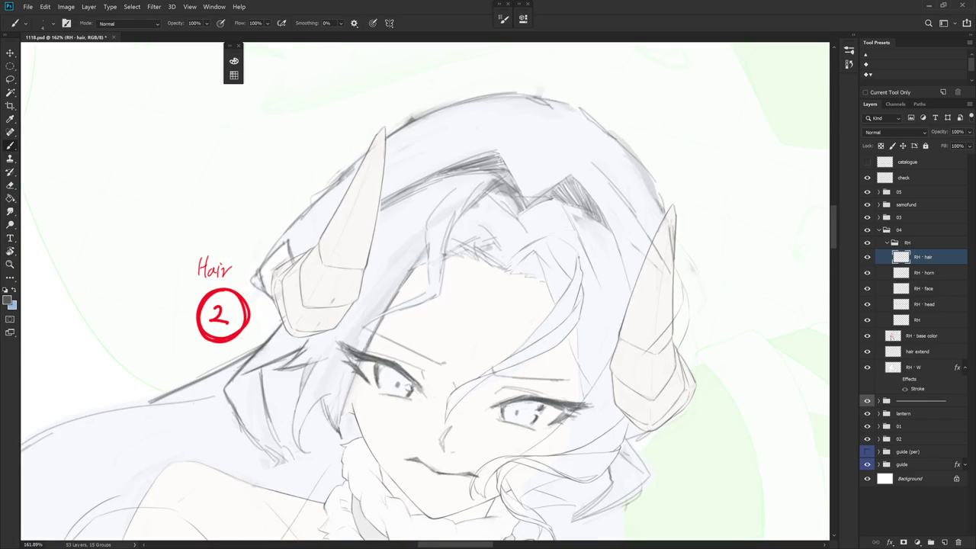
drag(579, 282, 576, 298)
- Add a short dark line on the hair and tidy it while tilting the view
drag(458, 289, 488, 251)
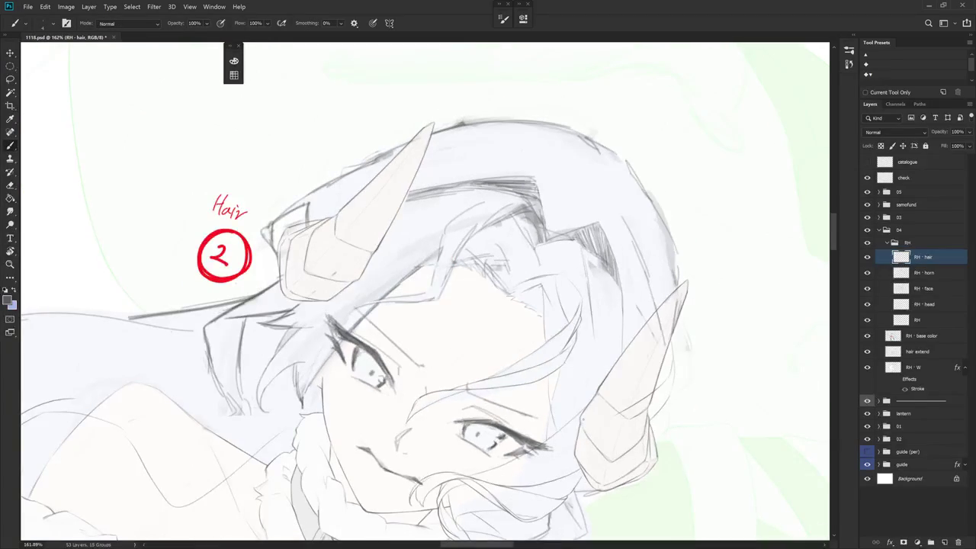
drag(457, 289, 488, 252)
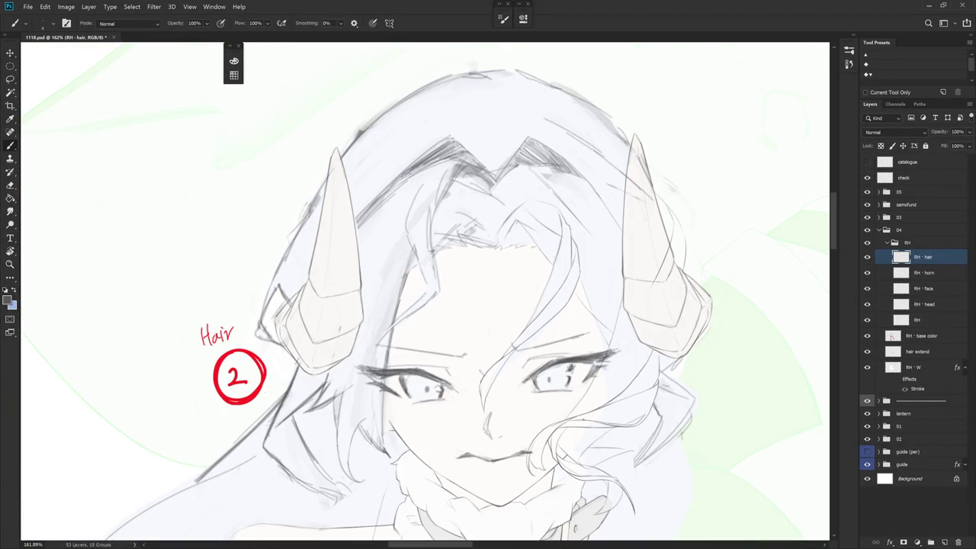
drag(566, 220, 568, 235)
key(e)
key(b)
drag(593, 266, 540, 195)
key(e)
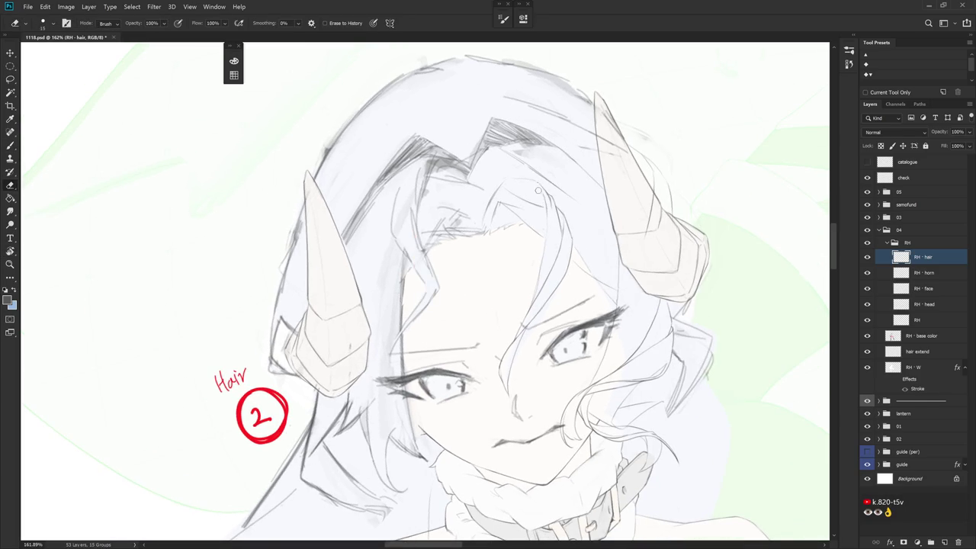
key(b)
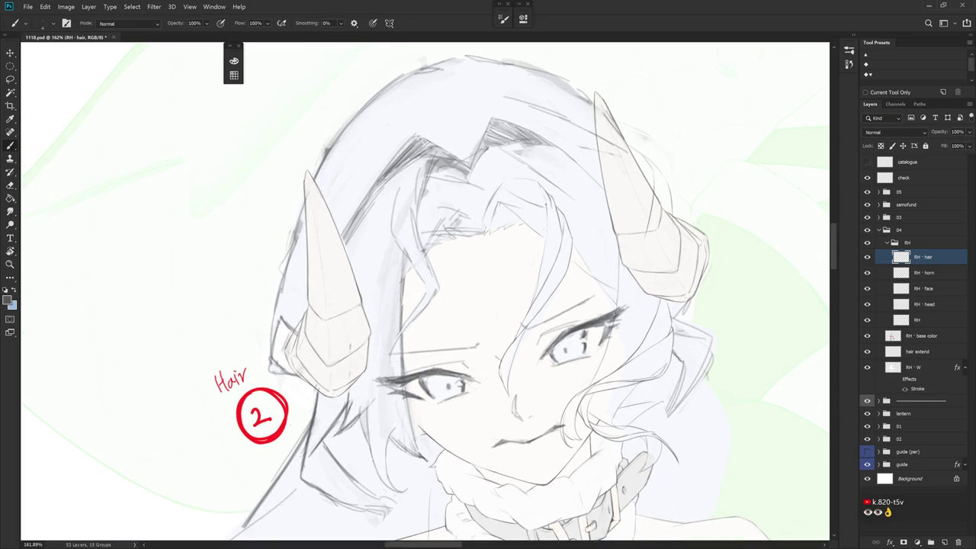
drag(543, 200, 534, 186)
key(e)
key(b)
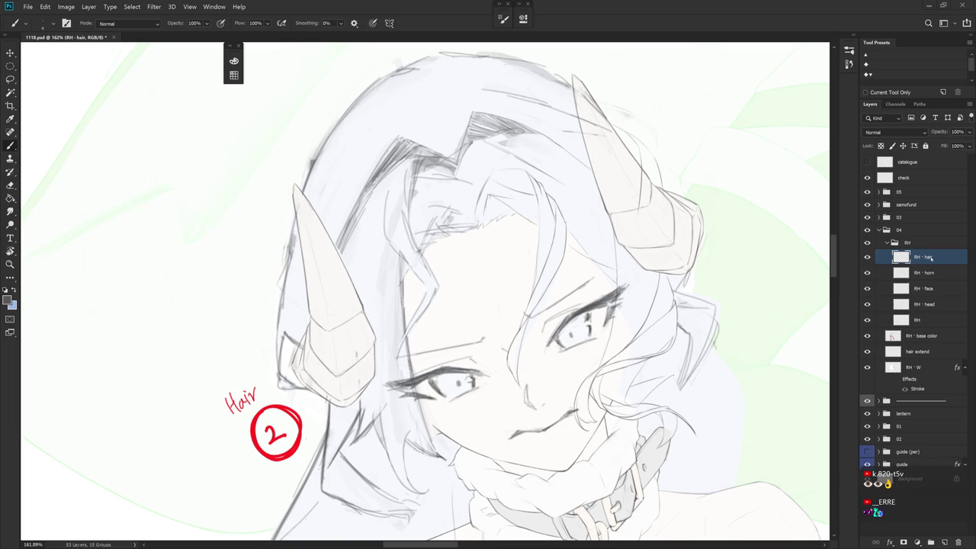
- Rotate the canvas clockwise and add two short dark strokes on the hair
drag(534, 229, 602, 320)
key(e)
key(b)
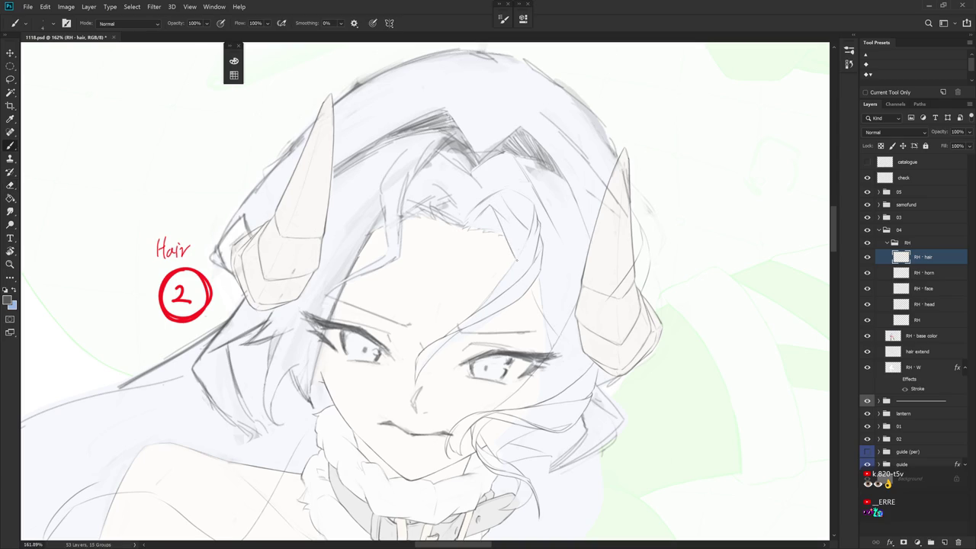
drag(427, 290, 473, 328)
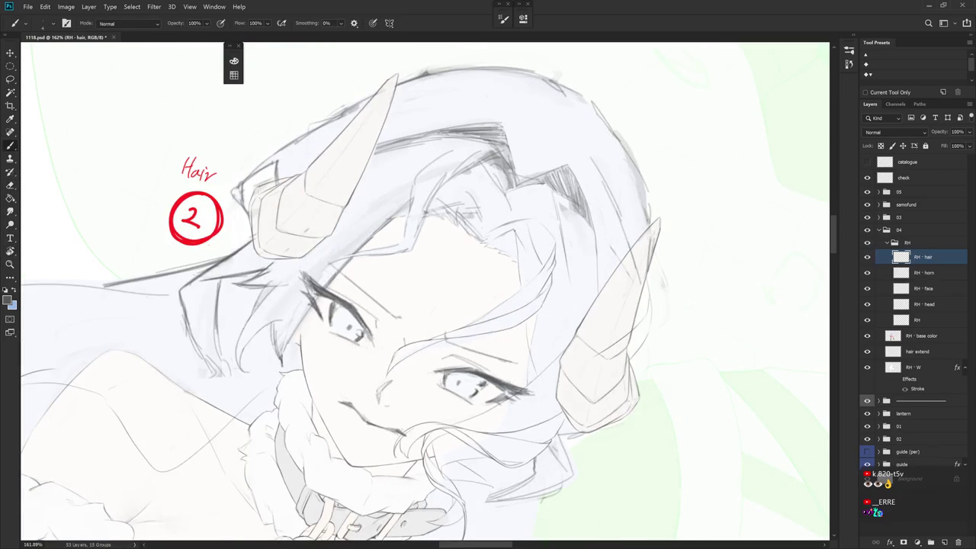
drag(517, 248, 519, 270)
drag(527, 328, 525, 346)
- Erase sketch lines in a rotated view, add a short dark stroke, and reset the view
key(e)
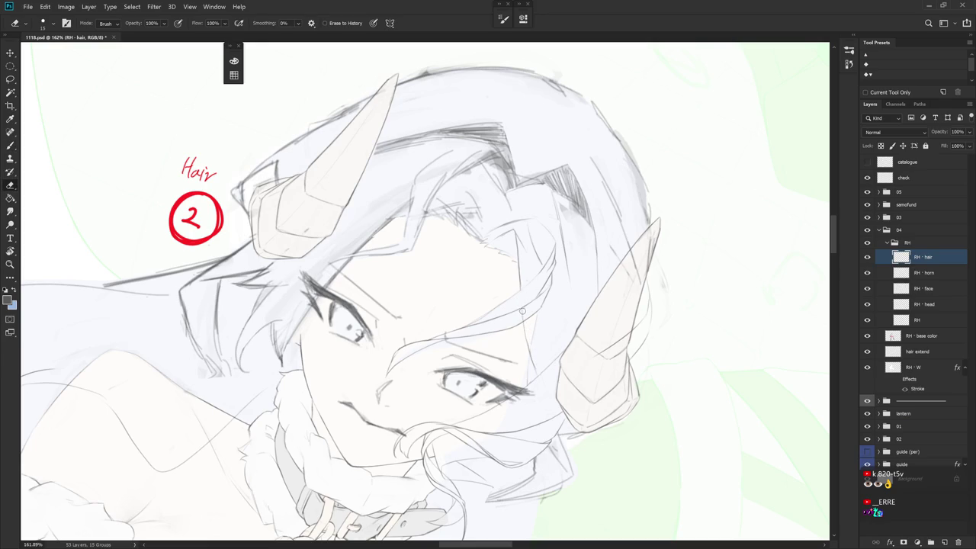
key(r)
drag(526, 324, 507, 232)
key(b)
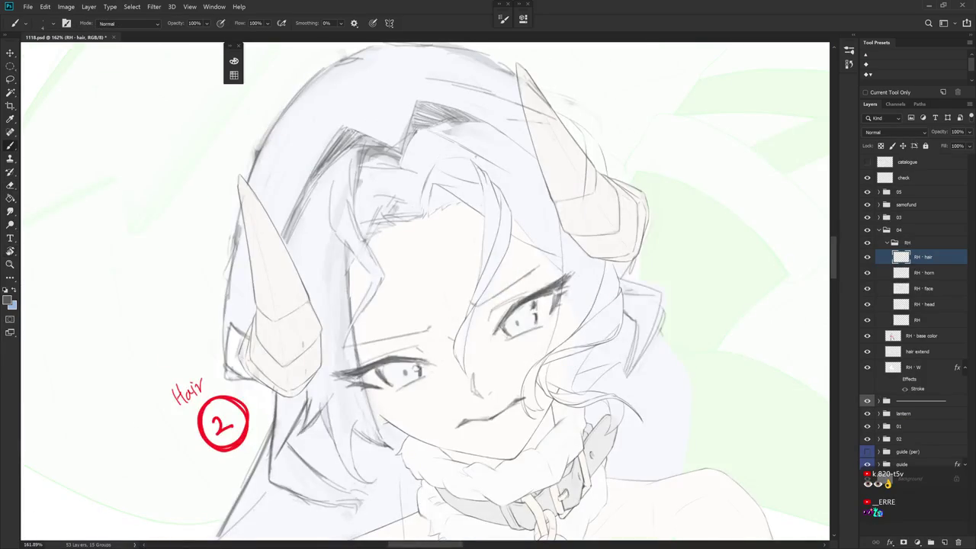
key(r)
drag(481, 197, 467, 187)
key(e)
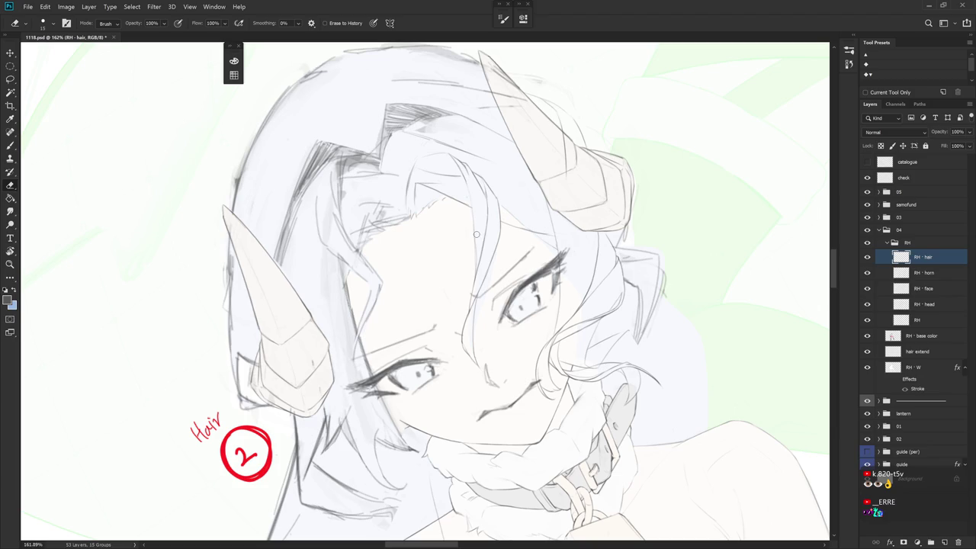
key(b)
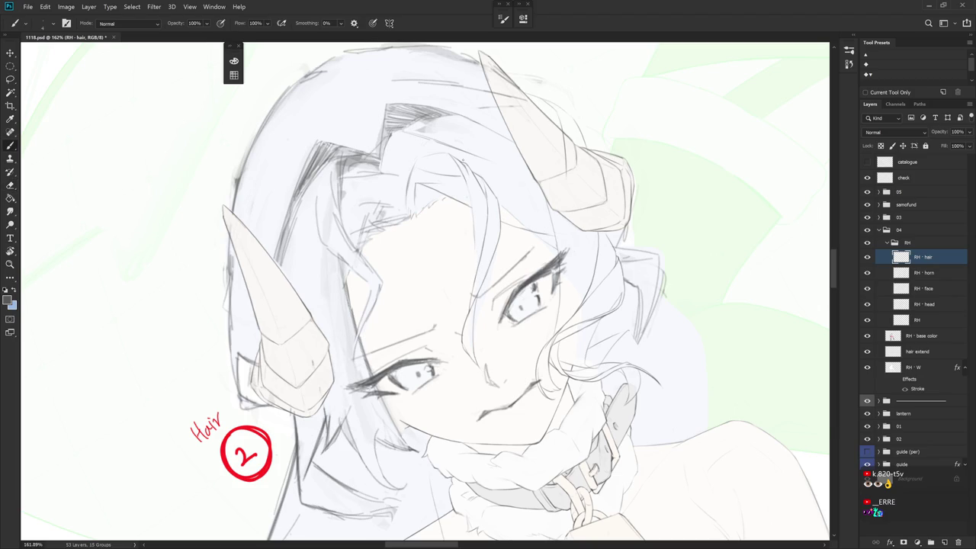
drag(474, 227, 474, 242)
key(Escape)
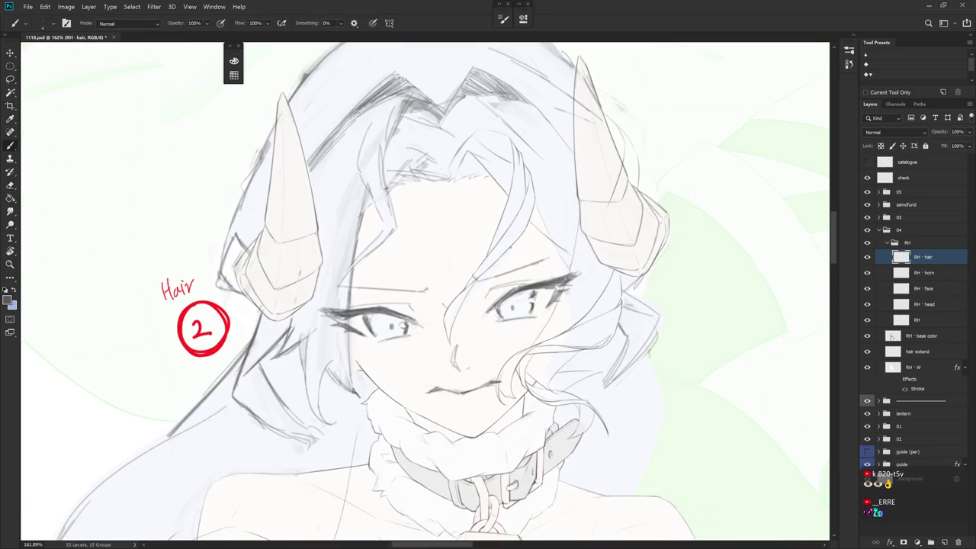
- Sketch a hair strand line beside the face, redrawing and darkening it
drag(483, 294, 491, 335)
drag(495, 276, 480, 338)
key(ctrl+z)
key(ctrl+z)
key(ctrl+z)
drag(483, 278, 488, 343)
key(ctrl+z)
drag(483, 274, 482, 331)
drag(491, 266, 487, 333)
key(ctrl+z)
key(ctrl+z)
drag(500, 257, 484, 334)
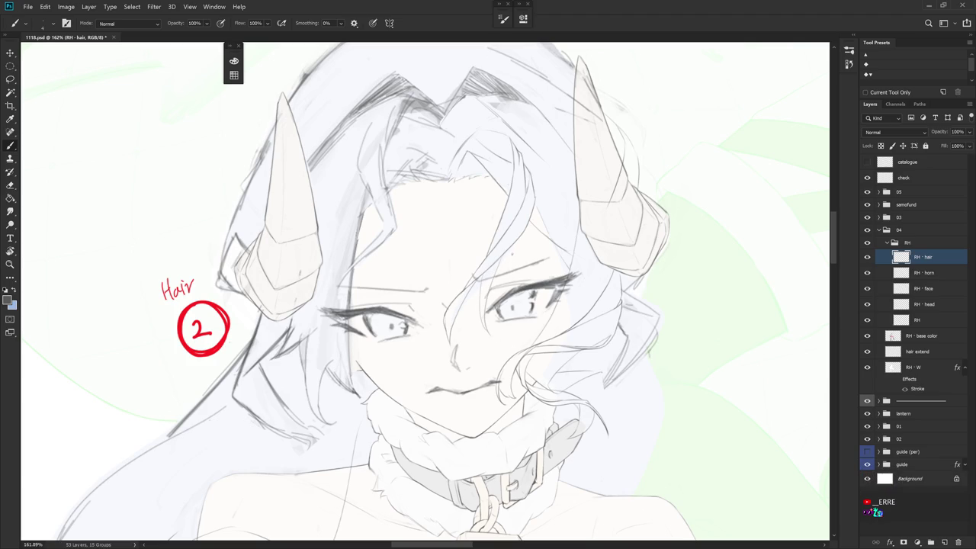
- Reposition the view and draw a thinner hair strand down beside the right eye
drag(610, 229, 615, 337)
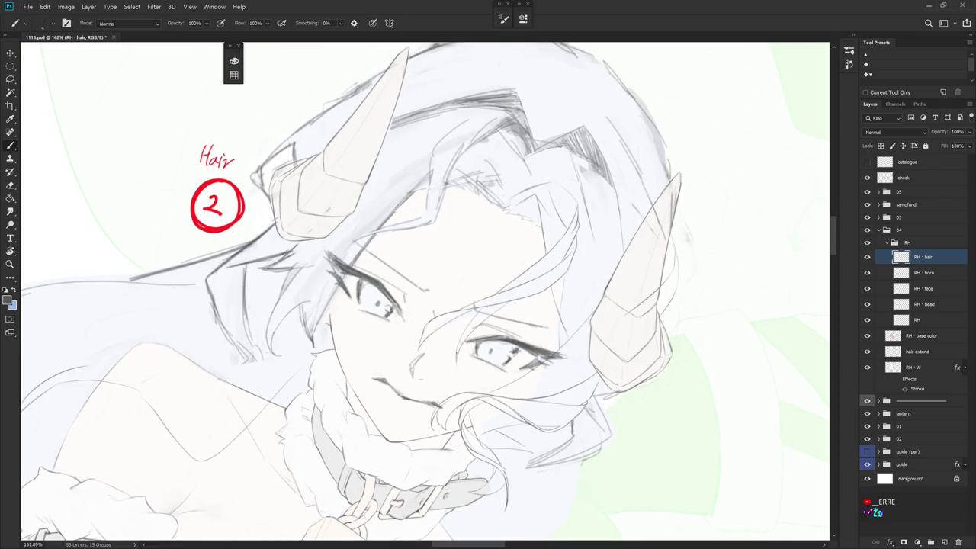
key(r)
mouse_move(647, 396)
mouse_down()
mouse_move(653, 348)
mouse_move(631, 230)
mouse_up()
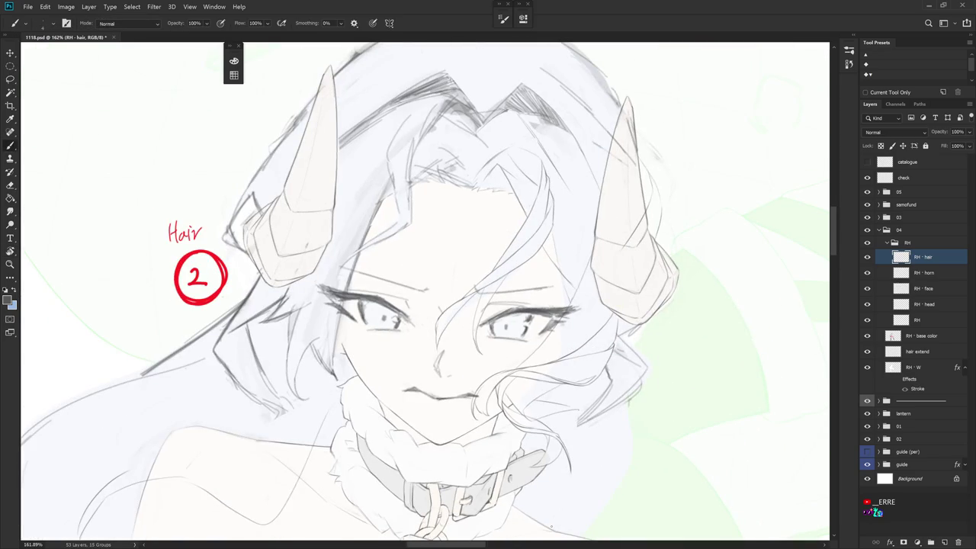
mouse_move(534, 228)
mouse_down()
mouse_move(488, 252)
mouse_move(449, 314)
mouse_up()
scroll(484, 363, up, 3)
key(ctrl+z)
drag(442, 254, 462, 345)
key(ctrl+z)
drag(444, 249, 452, 329)
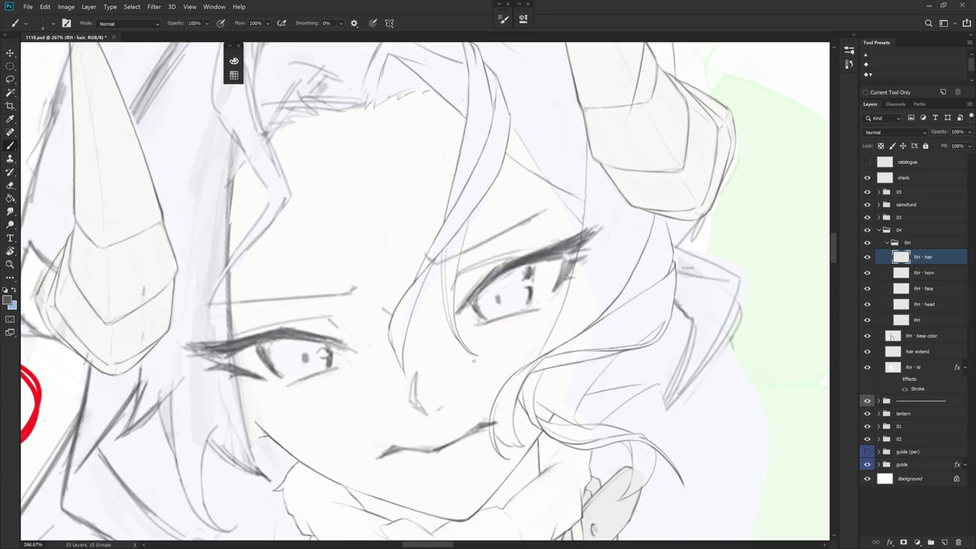
- Zoom in on the fringe and draw a thin strand line down from the parting
scroll(472, 358, down, 5)
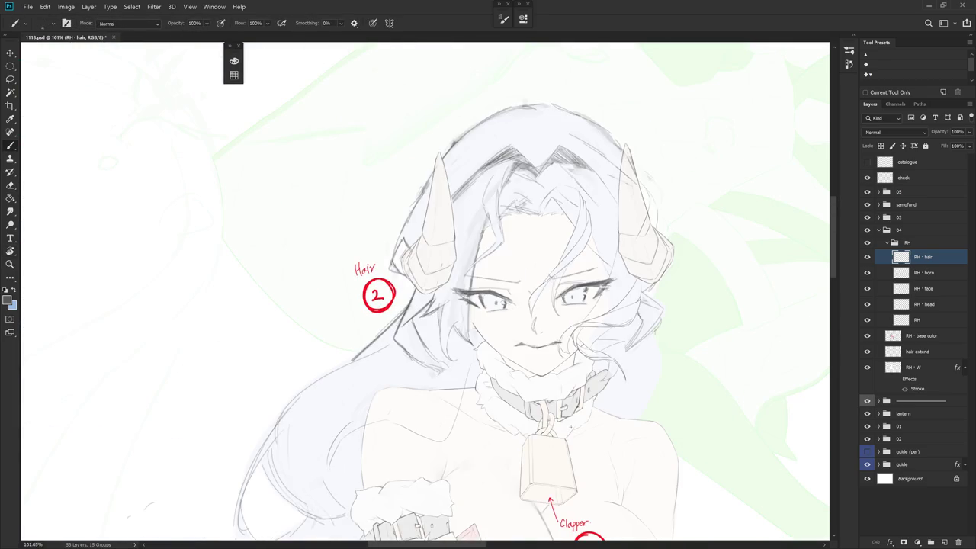
scroll(569, 312, up, 2)
scroll(569, 312, up, 2)
scroll(569, 312, up, 2)
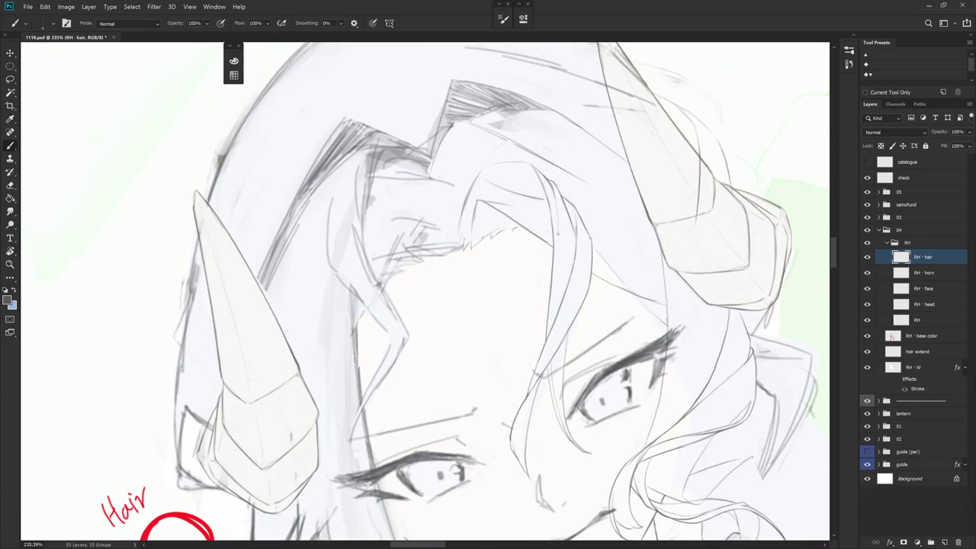
drag(555, 262, 550, 330)
key(ctrl+z)
key(r)
mouse_move(563, 154)
mouse_down()
mouse_move(619, 249)
mouse_move(606, 217)
mouse_up()
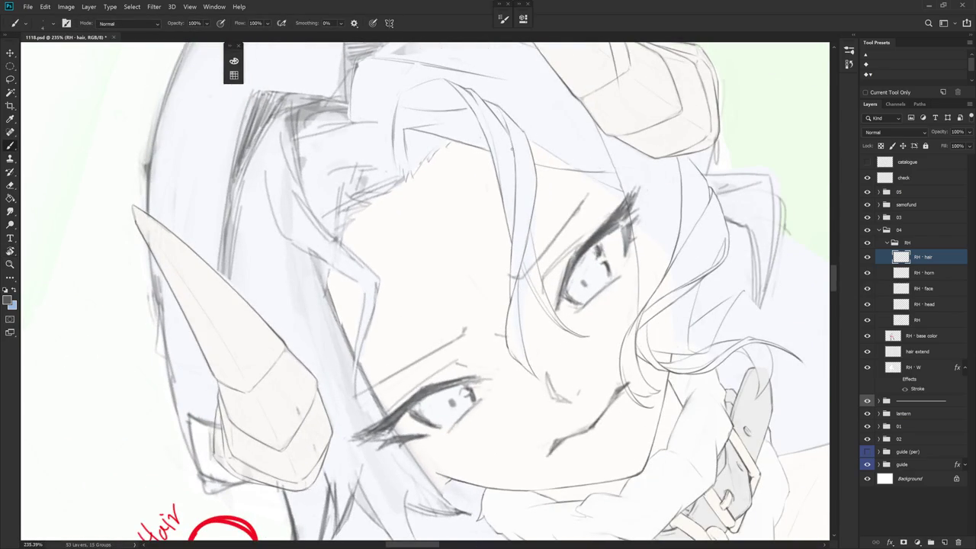
mouse_move(509, 148)
mouse_down()
mouse_move(514, 203)
mouse_move(568, 301)
mouse_up()
- Try several thin strand lines near the eye, undoing the ones that don't fit
key(r)
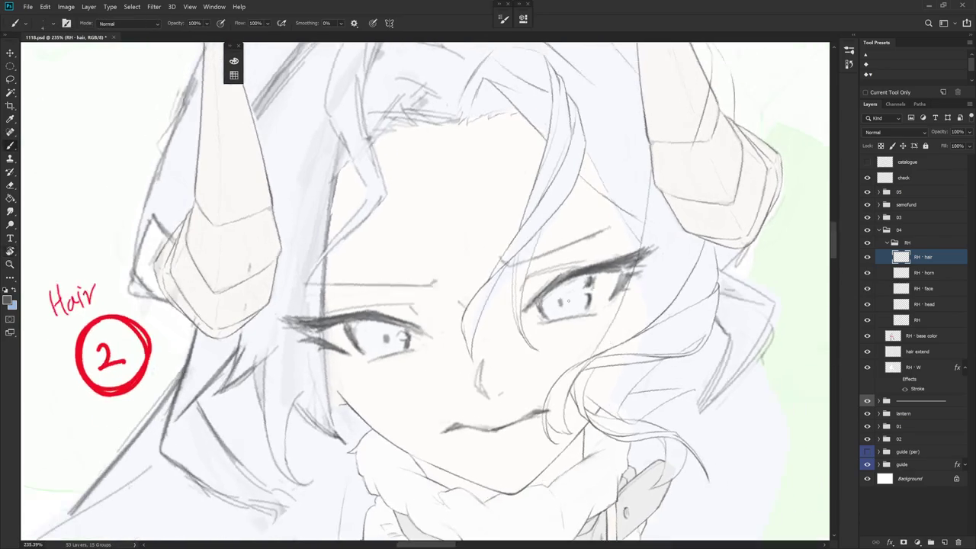
drag(515, 254, 513, 305)
key(ctrl+z)
mouse_move(514, 256)
mouse_down()
mouse_move(512, 305)
mouse_move(524, 143)
mouse_up()
key(ctrl+z)
key(r)
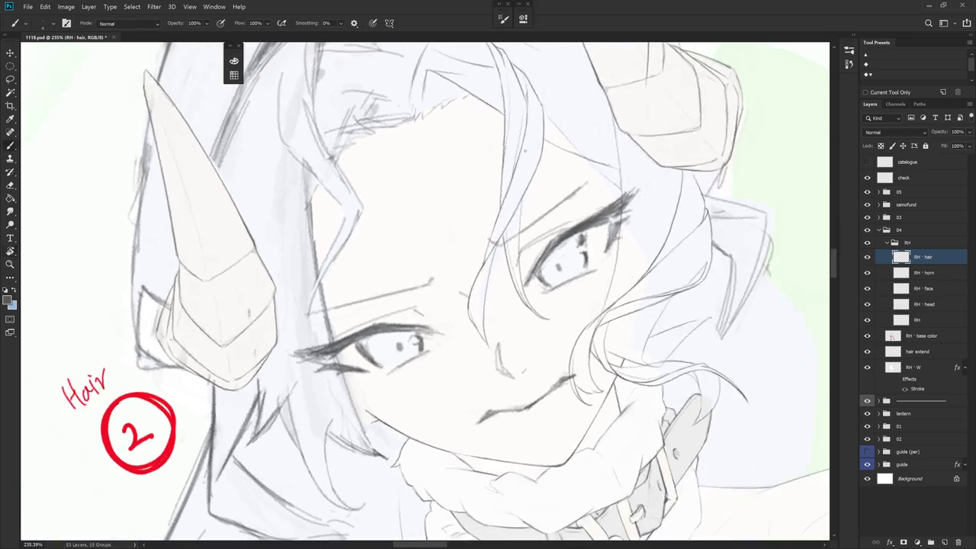
drag(523, 197, 522, 280)
key(ctrl+z)
- Replace the faint vertical stroke with a shorter strand stroke on the forehead
scroll(424, 291, down, 5)
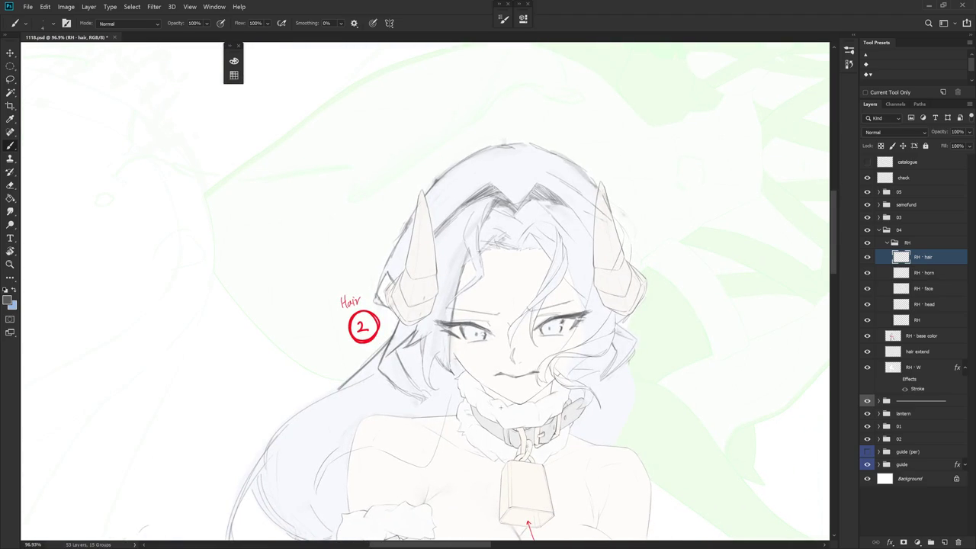
drag(589, 310, 568, 312)
scroll(568, 309, up, 3)
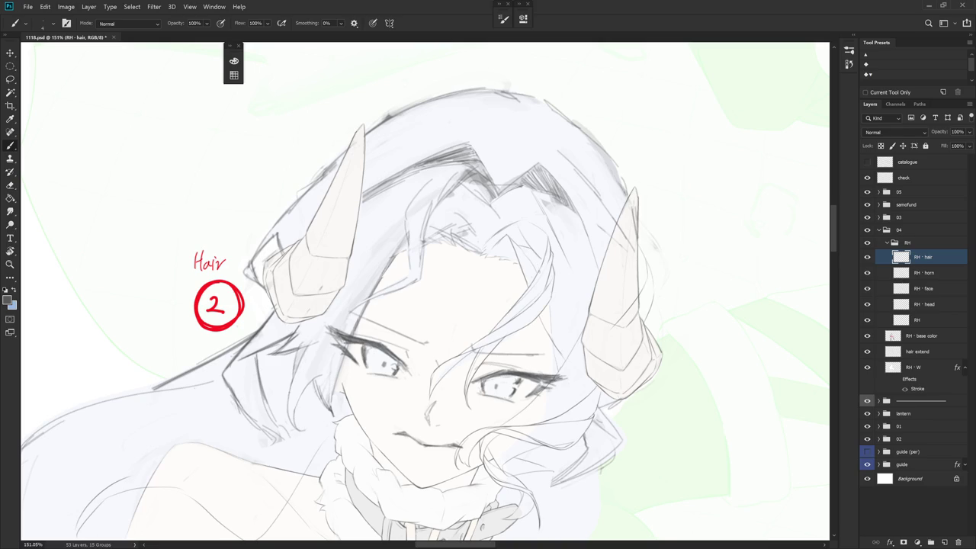
key(e)
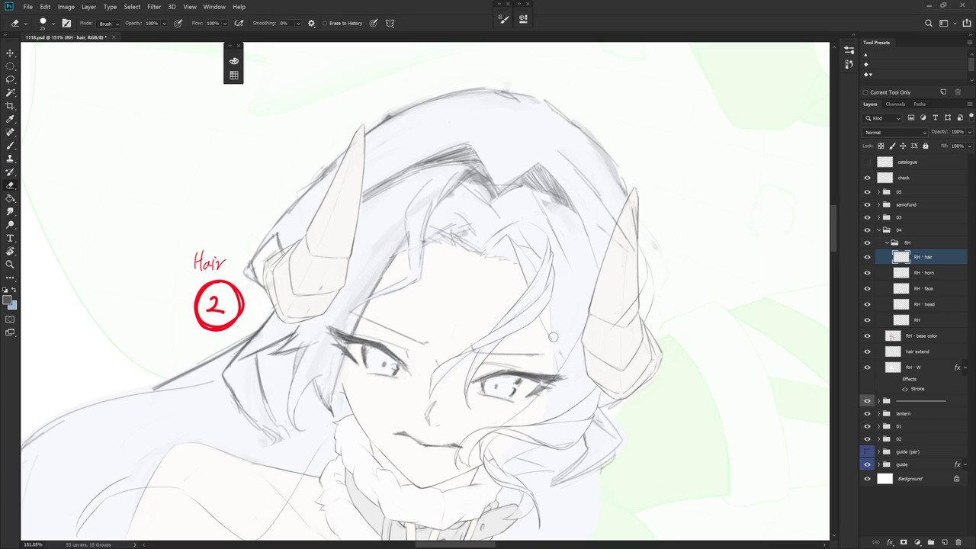
key(b)
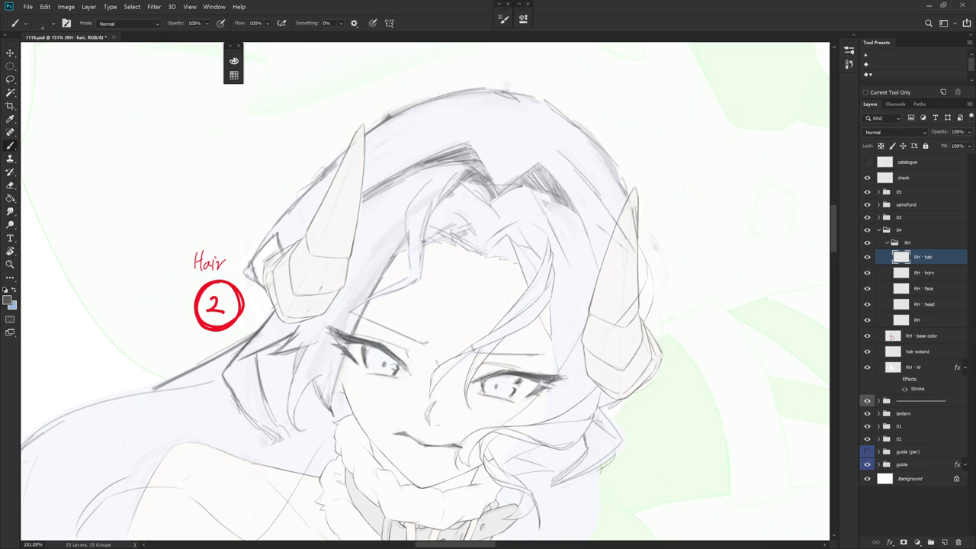
key(ctrl+z)
drag(548, 305, 550, 328)
key(e)
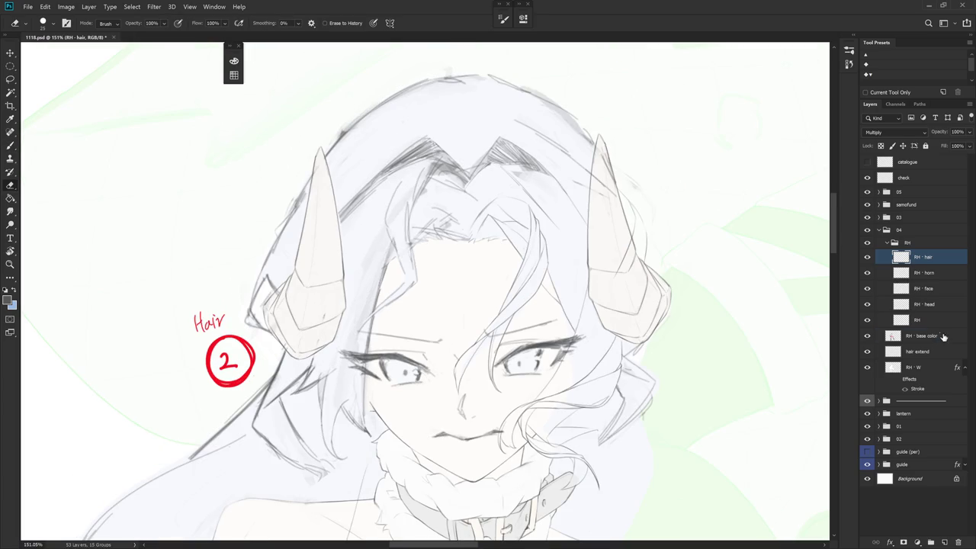
- Set the RH - base color layer to 100% opacity
click(941, 340)
click(969, 132)
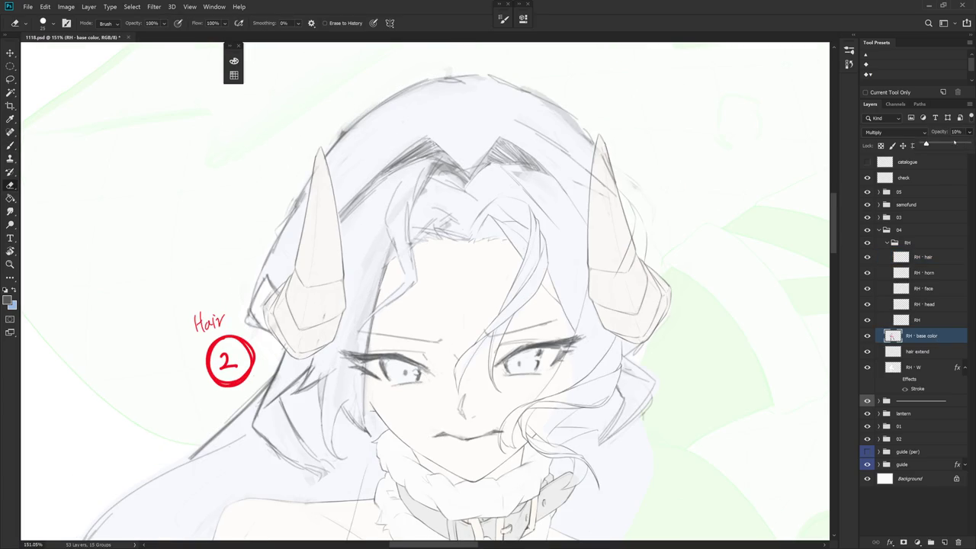
drag(925, 144, 970, 144)
- Lasso a sliver along the forehead hair strand and fill it with blue
key(r)
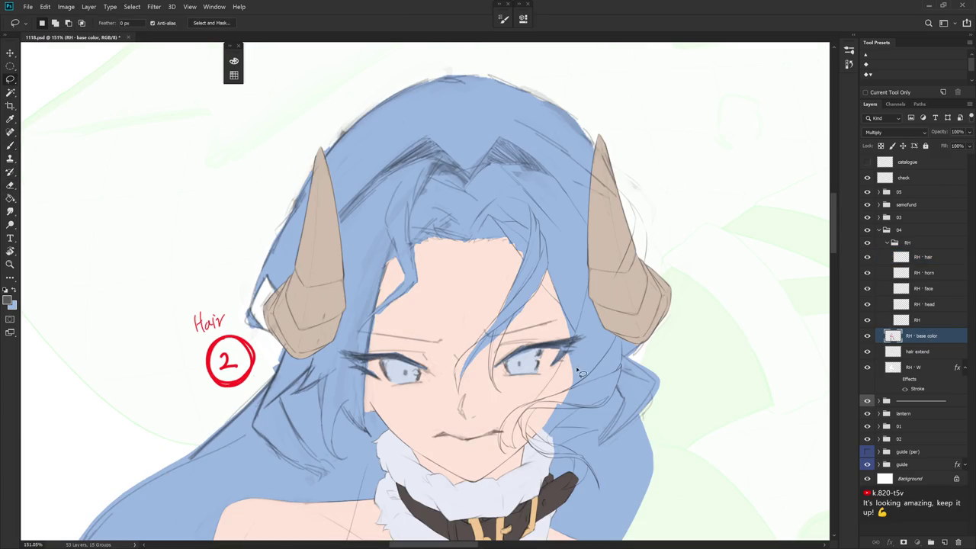
drag(569, 315, 552, 319)
key(l)
mouse_move(537, 247)
mouse_down()
mouse_move(549, 314)
mouse_move(584, 270)
mouse_up()
key(x)
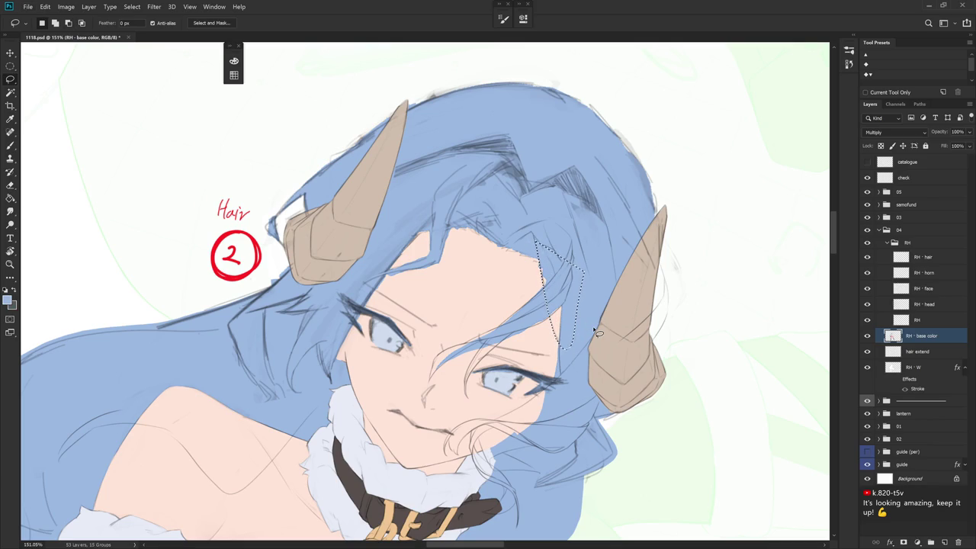
key(b)
key(ctrl+d)
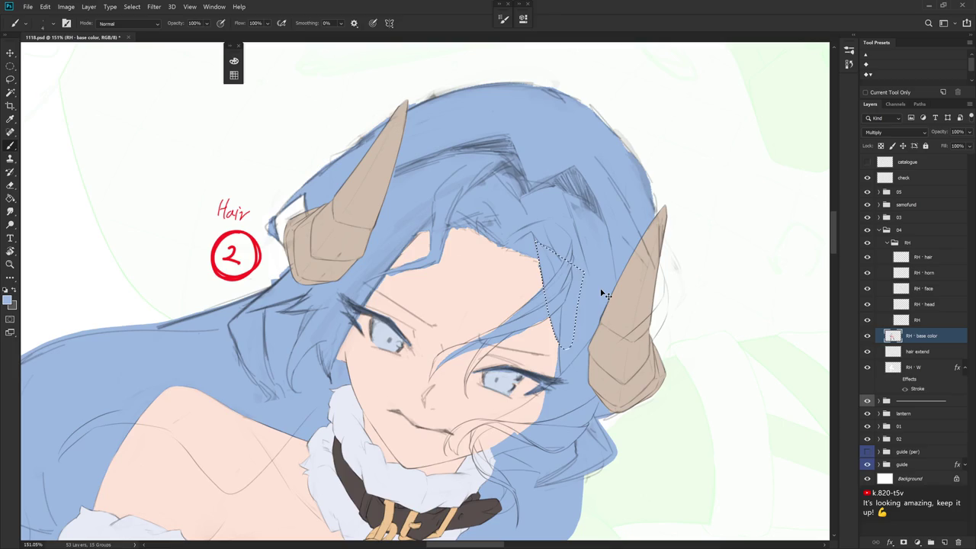
- Tilt the view and sample the skin tone from the face
key(r)
drag(605, 290, 602, 328)
alt+click(541, 283)
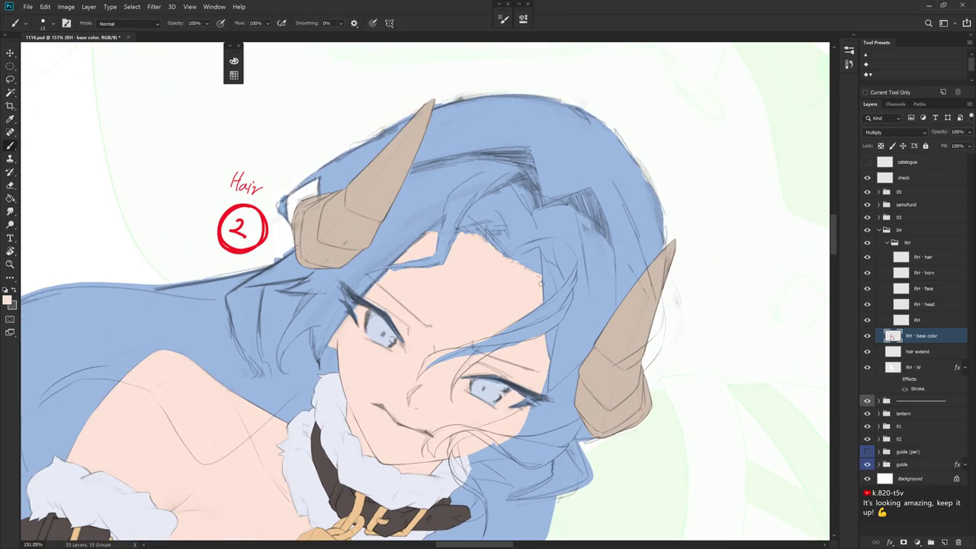
mouse_move(526, 416)
mouse_down()
mouse_move(514, 450)
mouse_move(517, 241)
mouse_up()
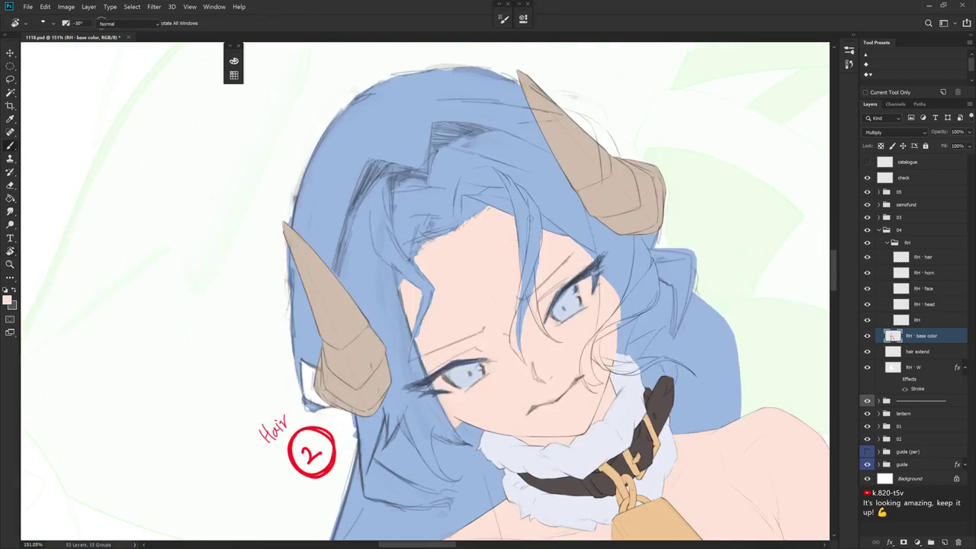
- Sample the hair blue from a strand, then pan and zoom out over the flats
alt+click(520, 221)
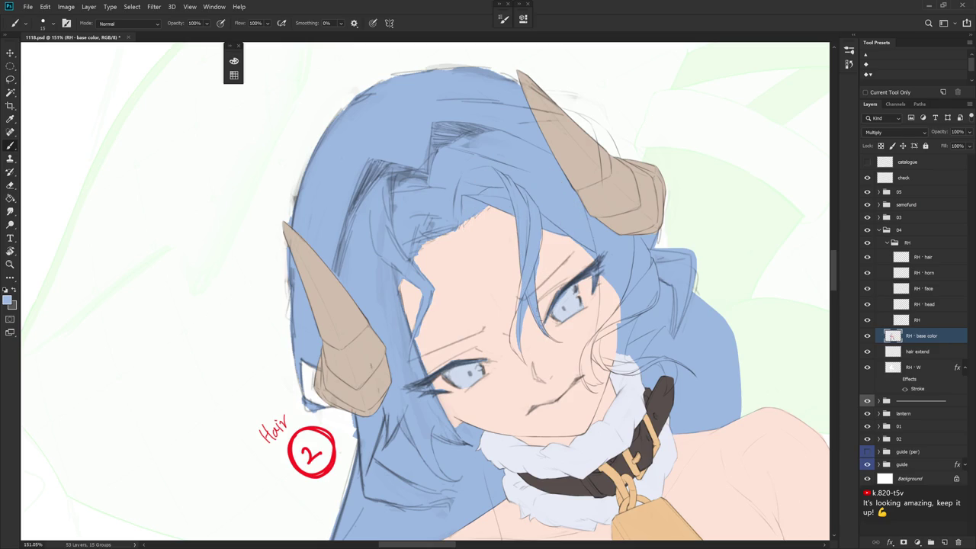
mouse_move(609, 355)
mouse_down()
mouse_move(598, 313)
mouse_move(566, 368)
mouse_up()
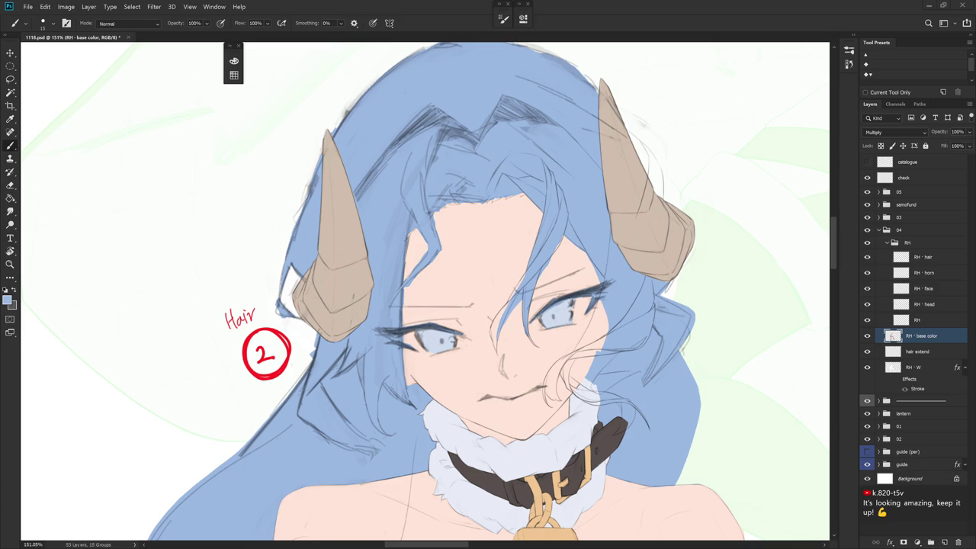
scroll(556, 274, down, 5)
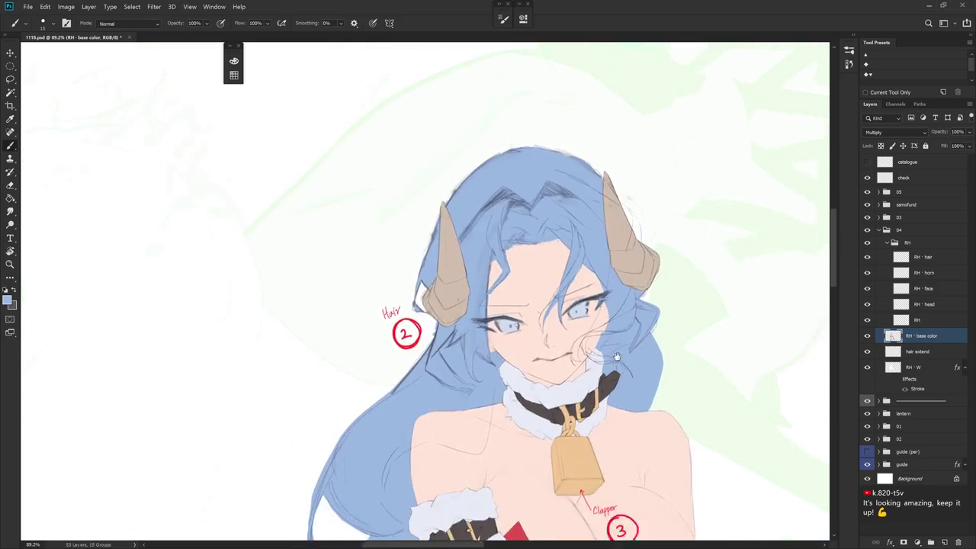
- Extend the blue hair strand down over the right eye, lengthening it with a second stroke
scroll(564, 279, up, 4)
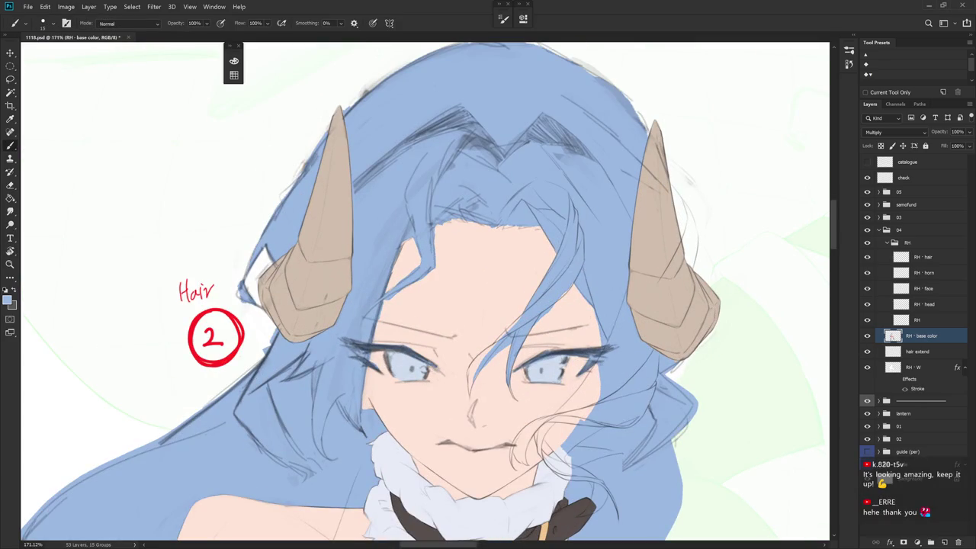
alt+click(565, 293)
alt+click(546, 306)
key(r)
mouse_move(624, 401)
mouse_down()
mouse_move(635, 379)
mouse_move(507, 186)
mouse_up()
drag(514, 297, 497, 357)
mouse_move(509, 319)
mouse_down()
mouse_move(500, 350)
mouse_move(508, 326)
mouse_up()
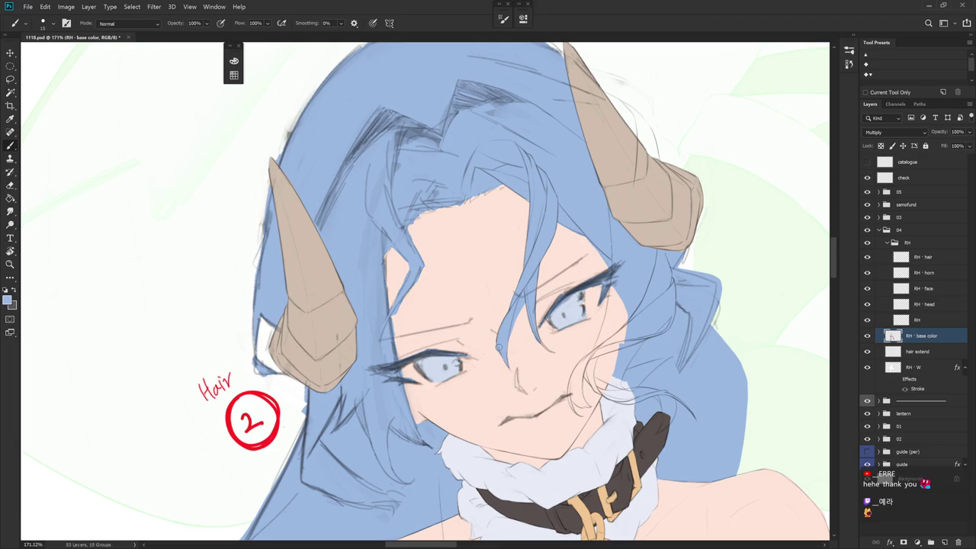
- Trim the strand's edge with skin peach, alternately re-sampling hair blue and peach
alt+click(516, 325)
drag(517, 311, 508, 344)
drag(526, 320, 521, 312)
alt+click(519, 312)
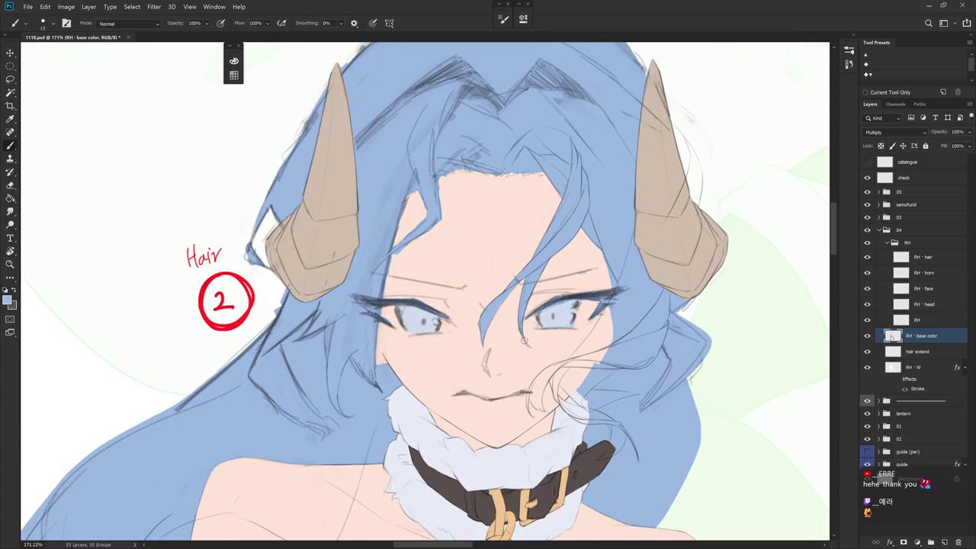
alt+click(516, 314)
alt+click(523, 346)
alt+click(526, 346)
drag(576, 332, 524, 390)
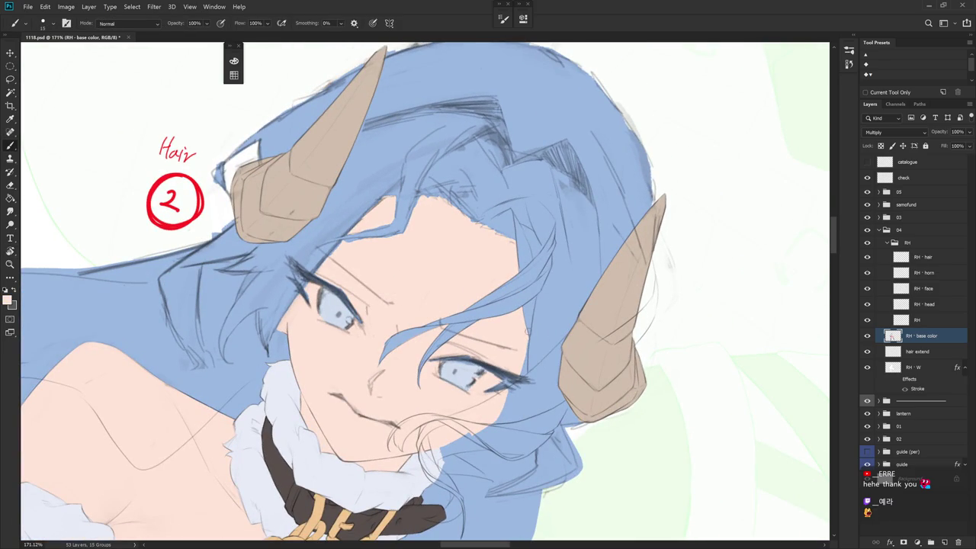
key(r)
click(564, 368)
- Fill the small blue gap in the hair fill beside the right eye
key(Escape)
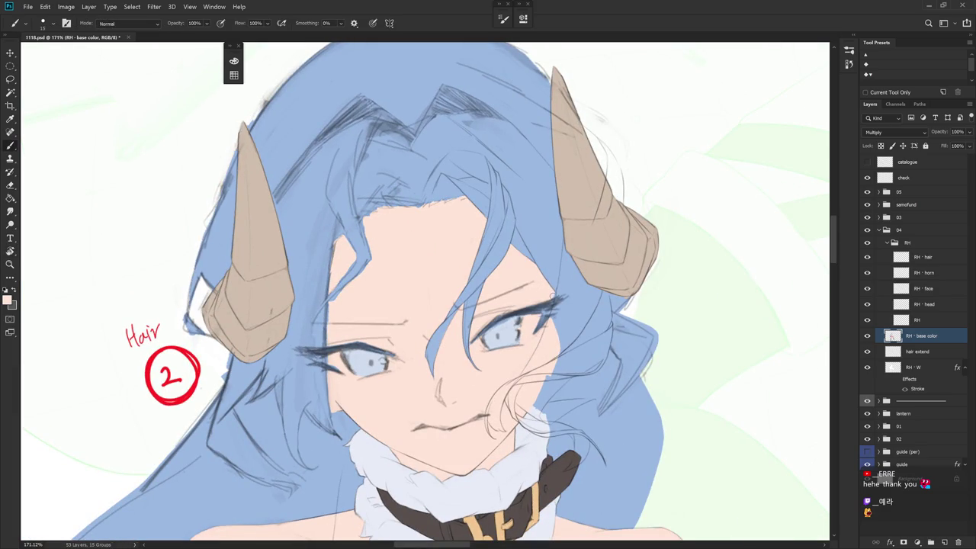
key(r)
drag(558, 331, 554, 255)
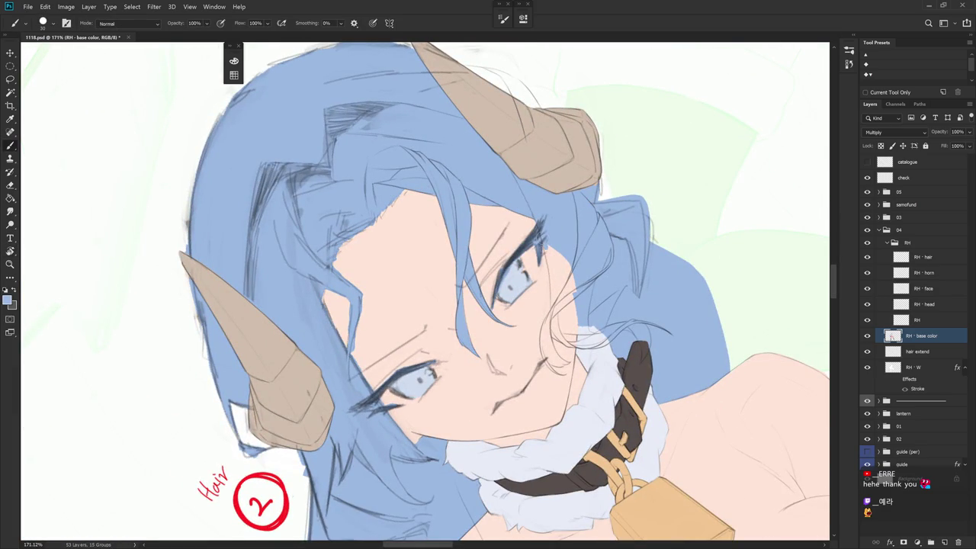
mouse_move(547, 255)
mouse_down()
mouse_move(552, 284)
mouse_move(560, 278)
mouse_up()
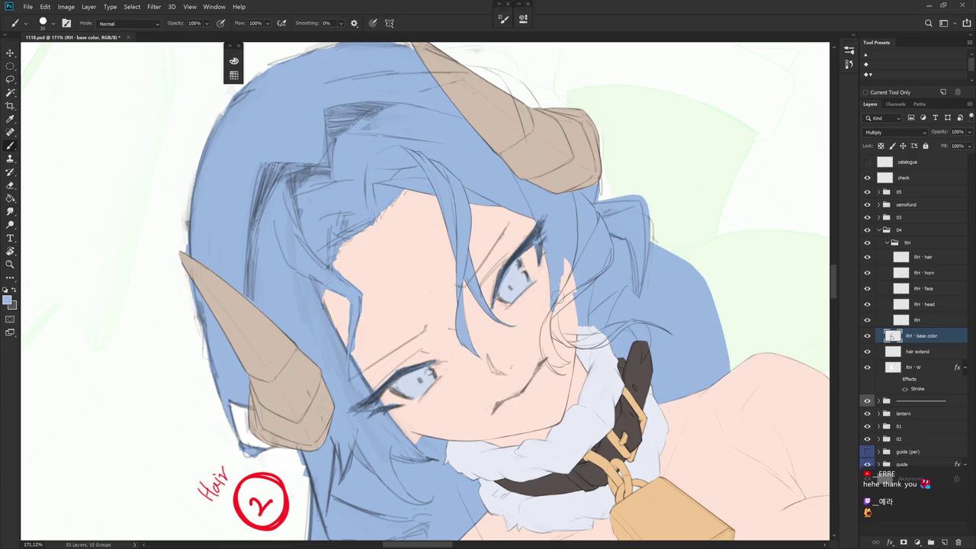
- Paint blue hair colour into the gap near the ear curl
key(r)
drag(575, 338, 554, 197)
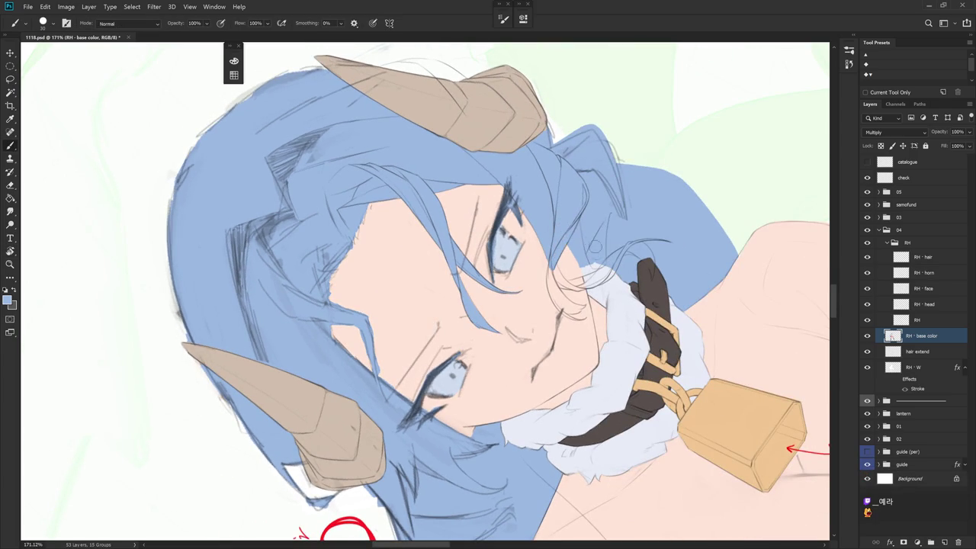
key(r)
drag(627, 276, 579, 343)
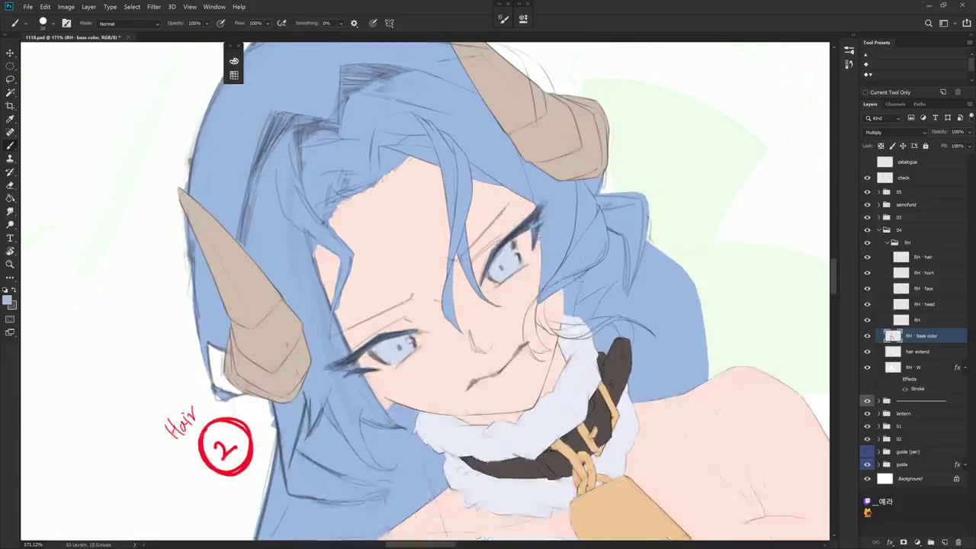
key(l)
mouse_move(588, 279)
mouse_down()
mouse_move(568, 228)
mouse_move(478, 491)
mouse_up()
key(r)
key(b)
mouse_move(500, 387)
mouse_down()
mouse_move(499, 370)
mouse_move(506, 397)
mouse_move(491, 396)
mouse_up()
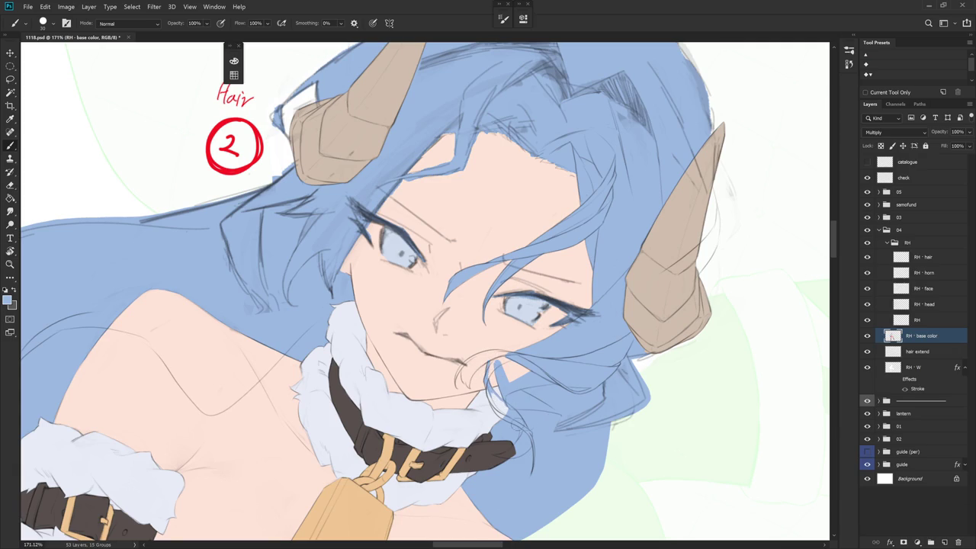
key(r)
drag(508, 420, 525, 311)
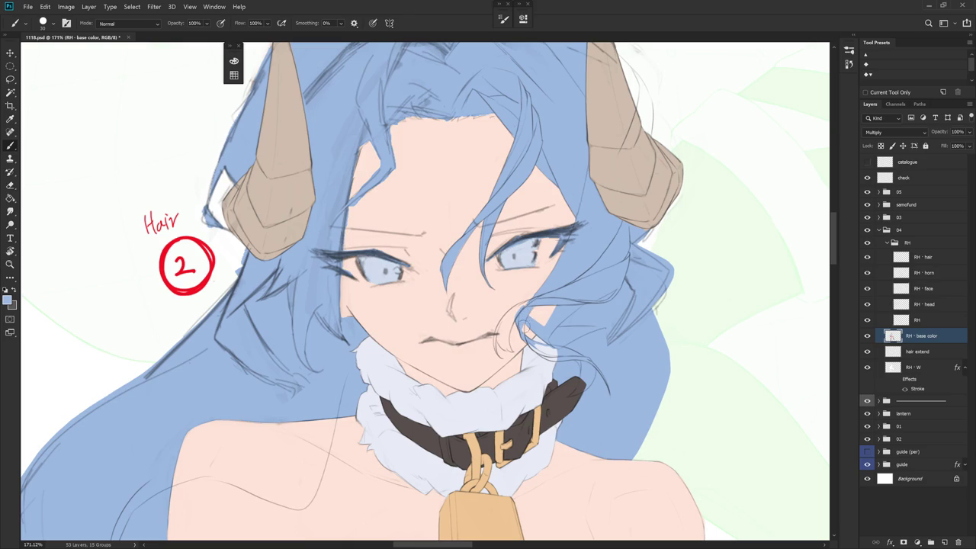
scroll(594, 341, down, 5)
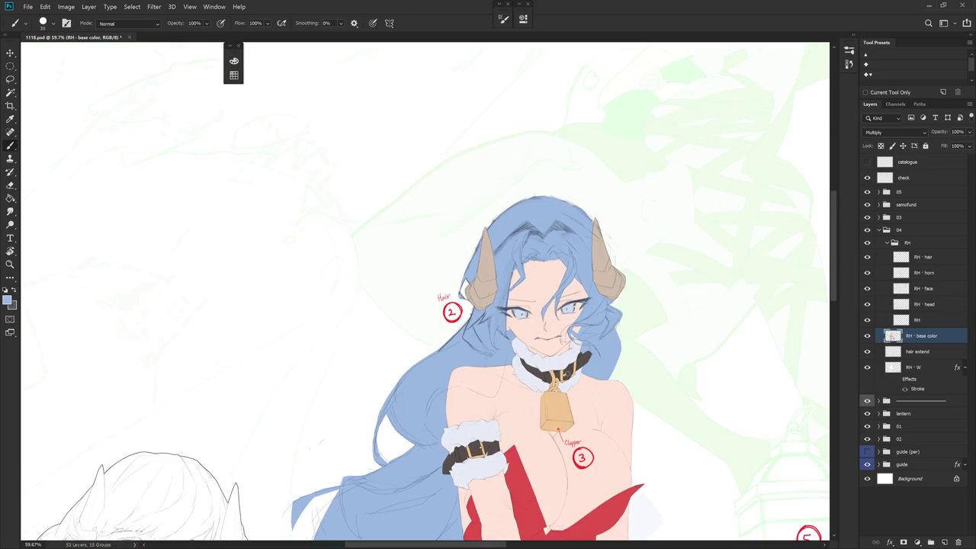
- Paint a small curled stroke at the hair tip beside the mouth
scroll(566, 372, down, 1)
scroll(575, 385, down, 1)
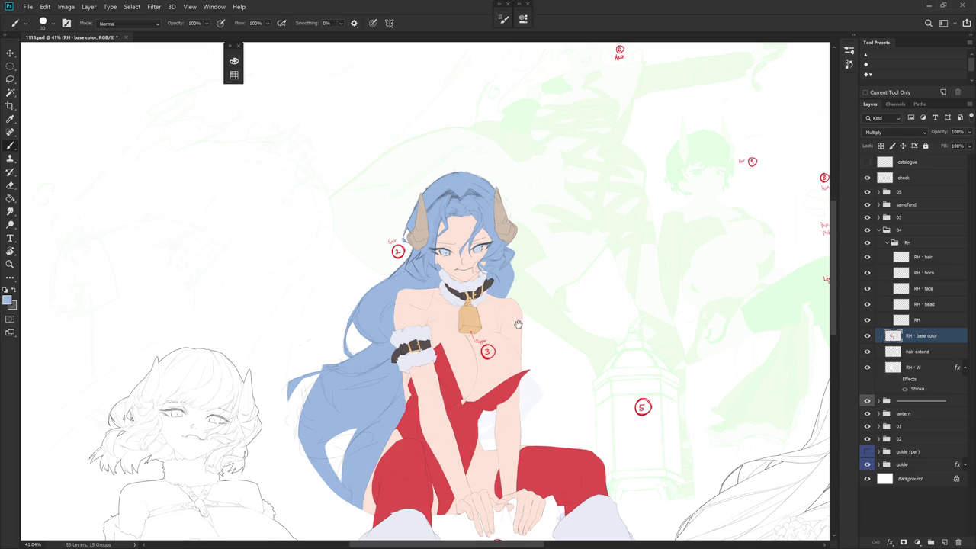
scroll(518, 323, up, 2)
scroll(518, 323, up, 3)
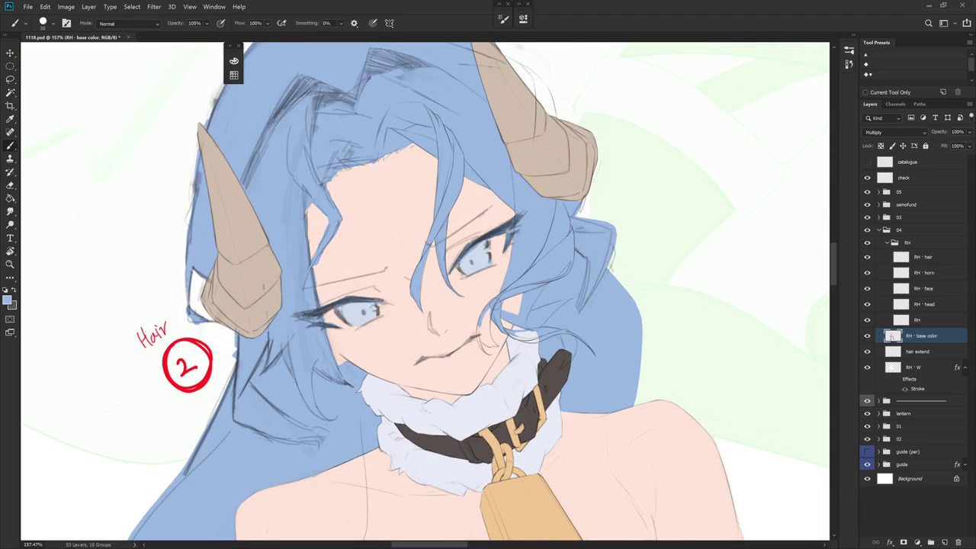
drag(496, 300, 506, 235)
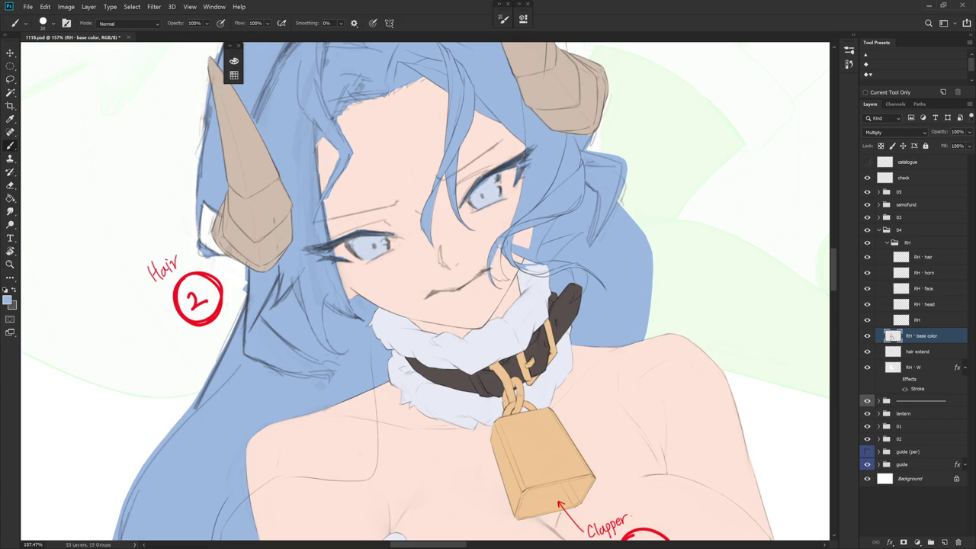
key(r)
drag(488, 259, 494, 274)
key(b)
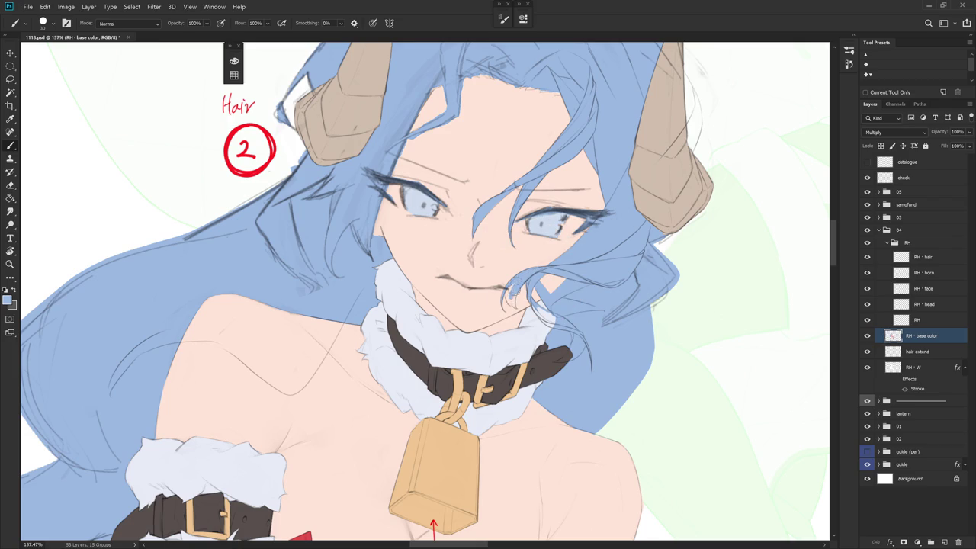
drag(512, 290, 507, 302)
- Return the view upright and select the base colour layer's Opacity field
drag(564, 302, 535, 317)
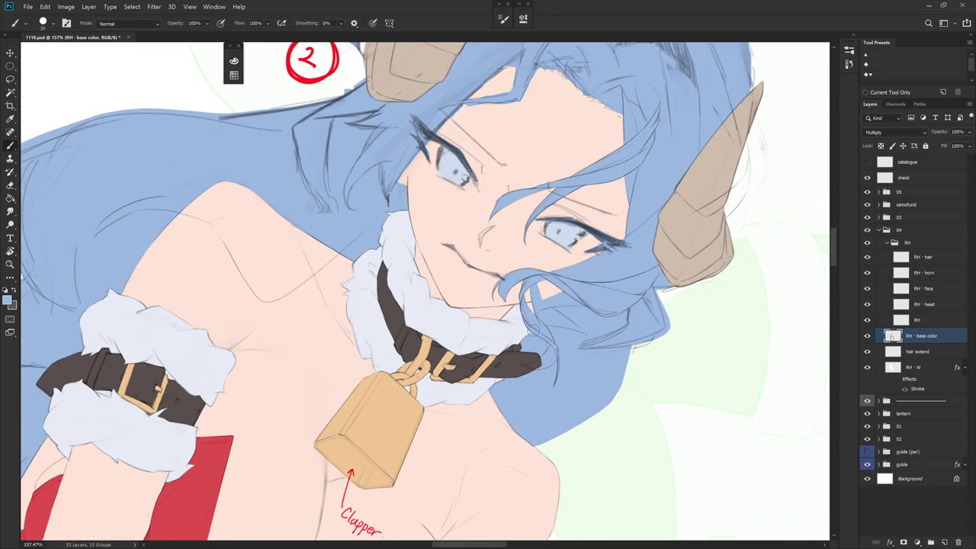
mouse_move(578, 308)
mouse_down()
mouse_move(522, 219)
mouse_move(527, 227)
mouse_up()
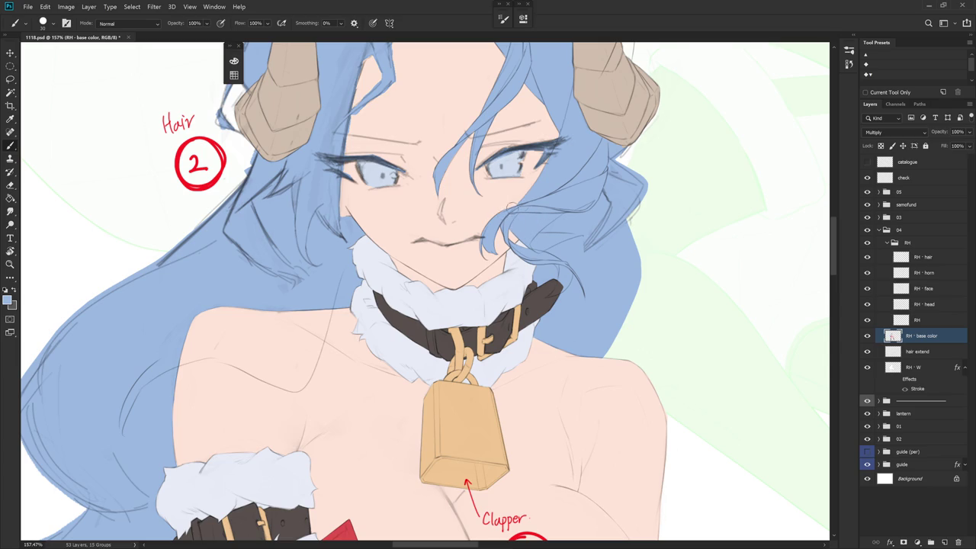
scroll(533, 251, down, 2)
scroll(540, 282, up, 1)
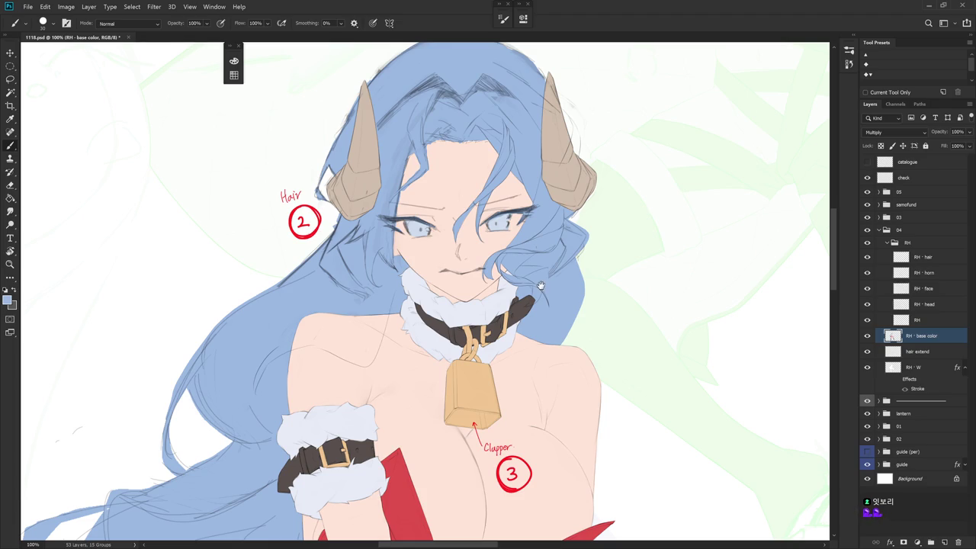
scroll(540, 285, up, 2)
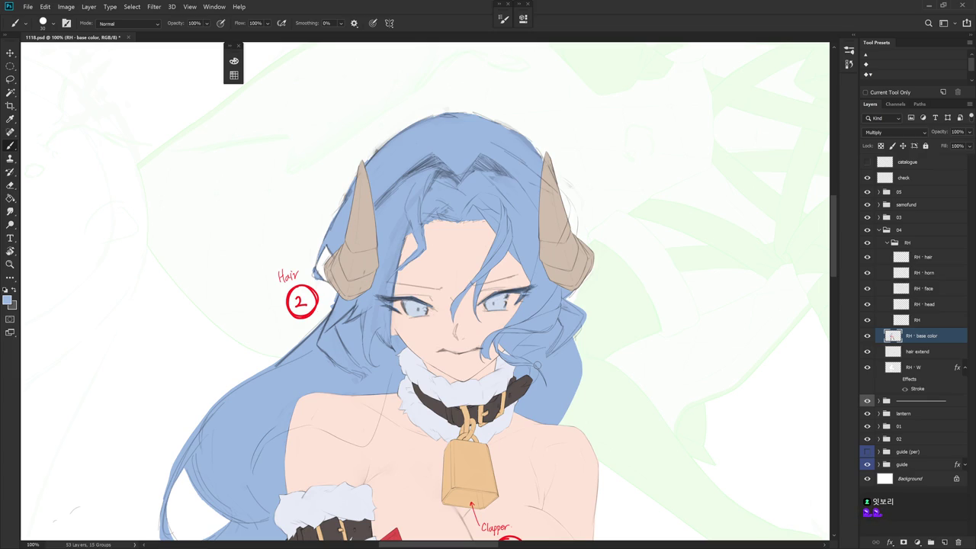
click(955, 132)
- Set the RH - base color layer to 20% opacity and select the RH - hair layer
text(20)
key(Return)
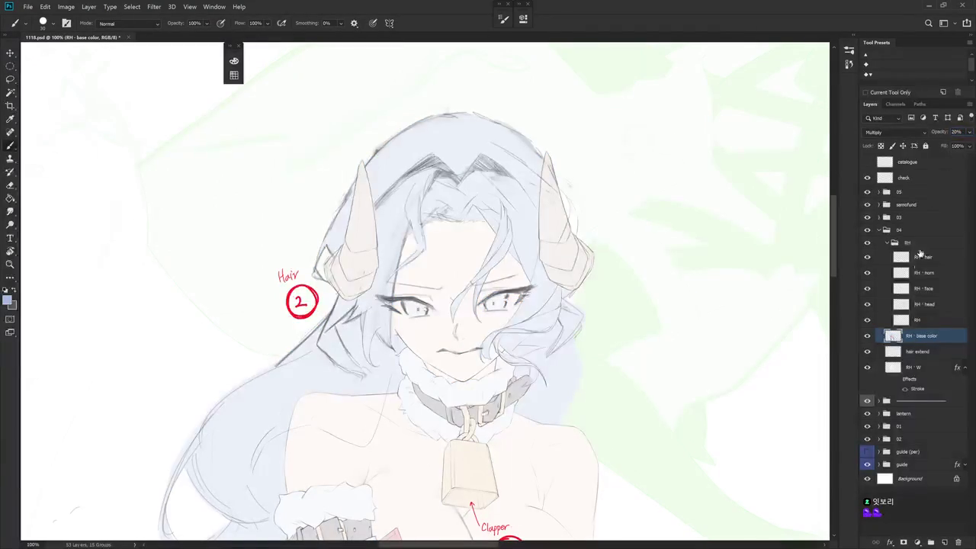
click(922, 257)
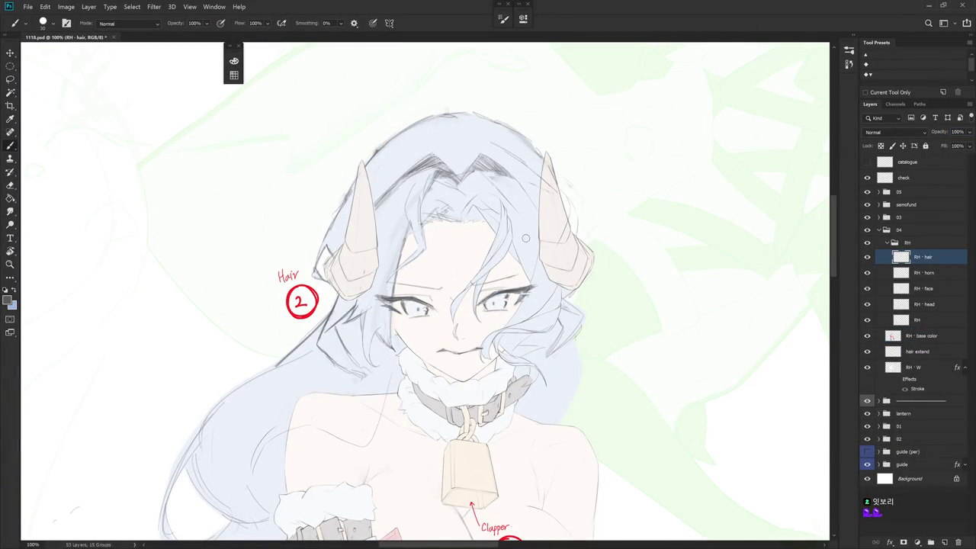
right_click(526, 237)
key(Return)
scroll(517, 206, up, 3)
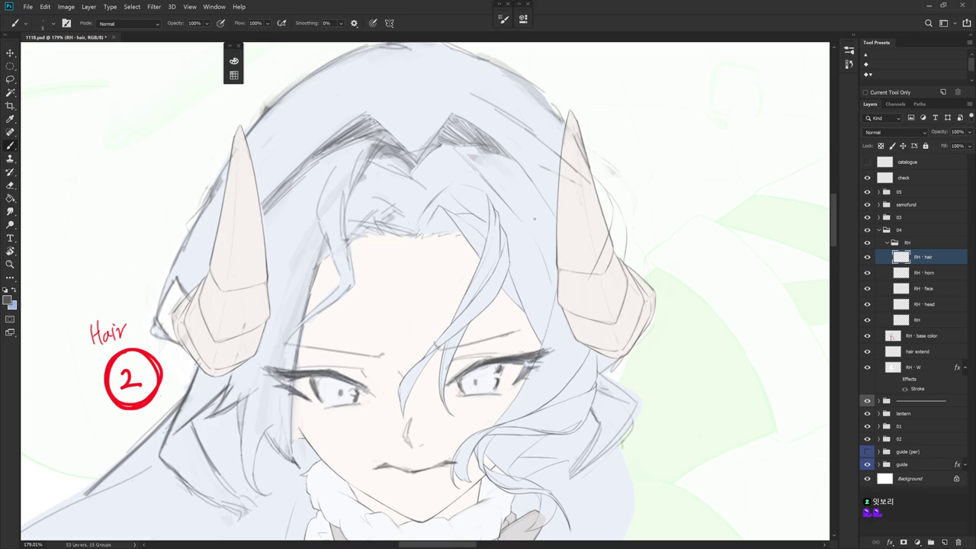
- Try a thin hair strand line along the fringe, then undo it
key(e)
mouse_move(533, 220)
mouse_down()
mouse_move(519, 219)
mouse_move(518, 244)
mouse_up()
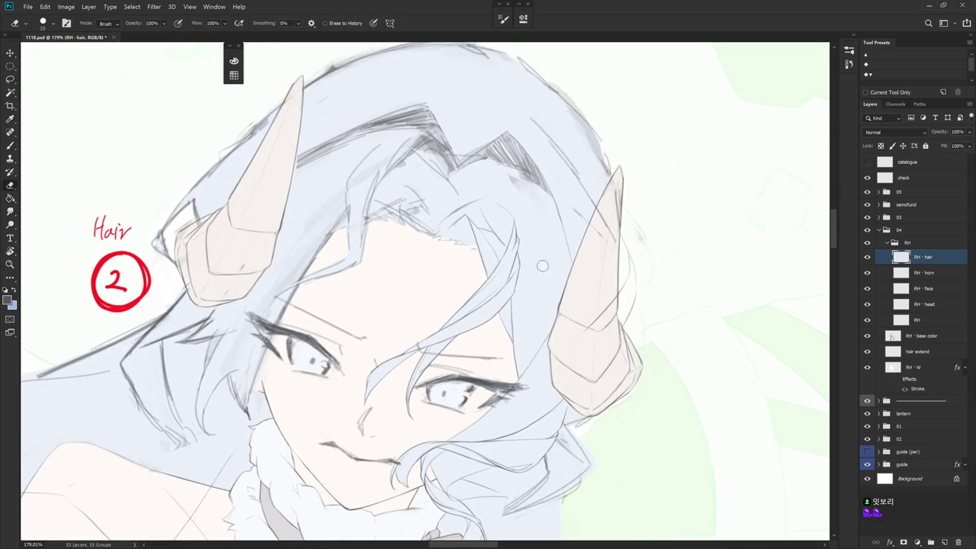
key(b)
drag(522, 203, 536, 246)
key(ctrl+z)
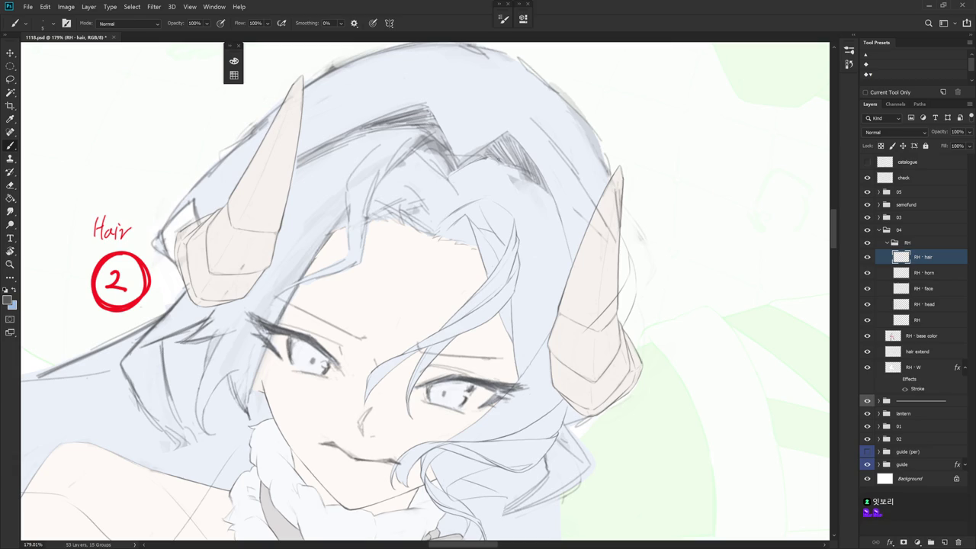
key(e)
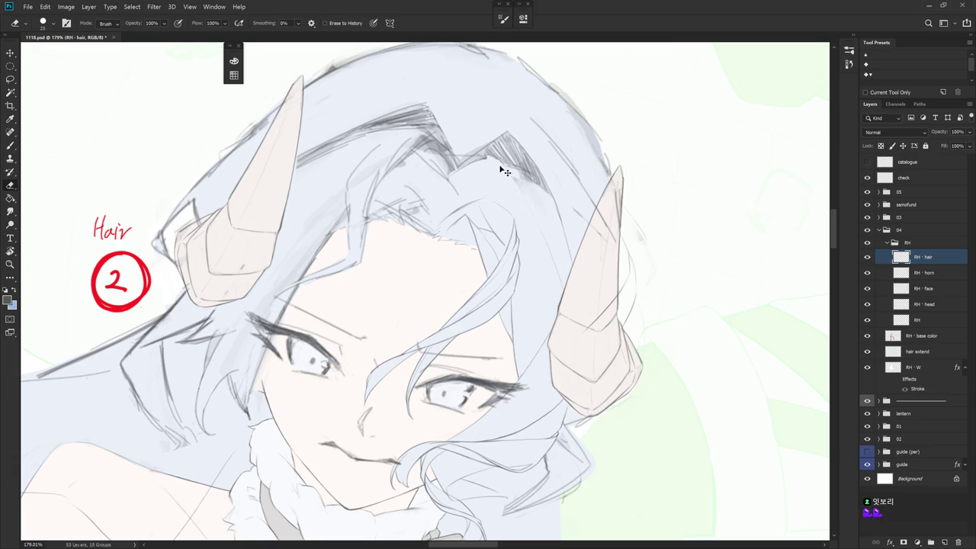
mouse_move(508, 211)
mouse_down()
mouse_move(534, 229)
mouse_move(599, 326)
mouse_up()
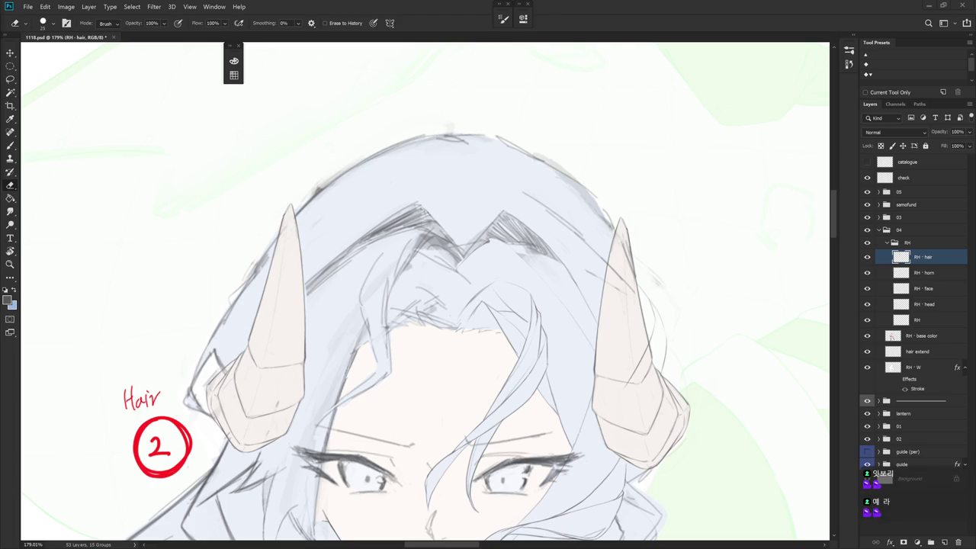
mouse_move(599, 394)
mouse_down()
mouse_move(456, 242)
mouse_move(520, 405)
mouse_move(473, 301)
mouse_move(567, 337)
mouse_up()
- Work the fringe strand toward the right eye, alternating Brush and Eraser at varied view angles
key(b)
drag(385, 267, 442, 236)
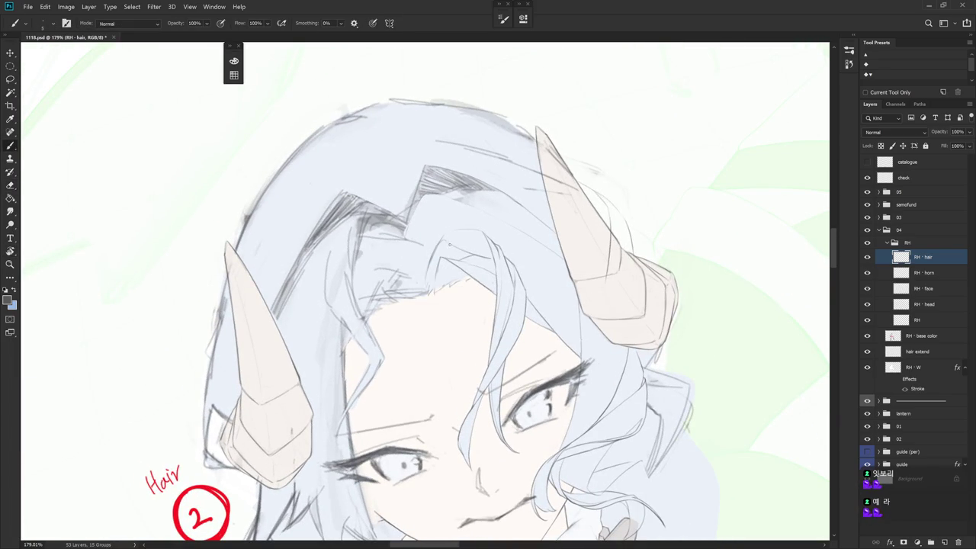
key(e)
drag(463, 220, 427, 241)
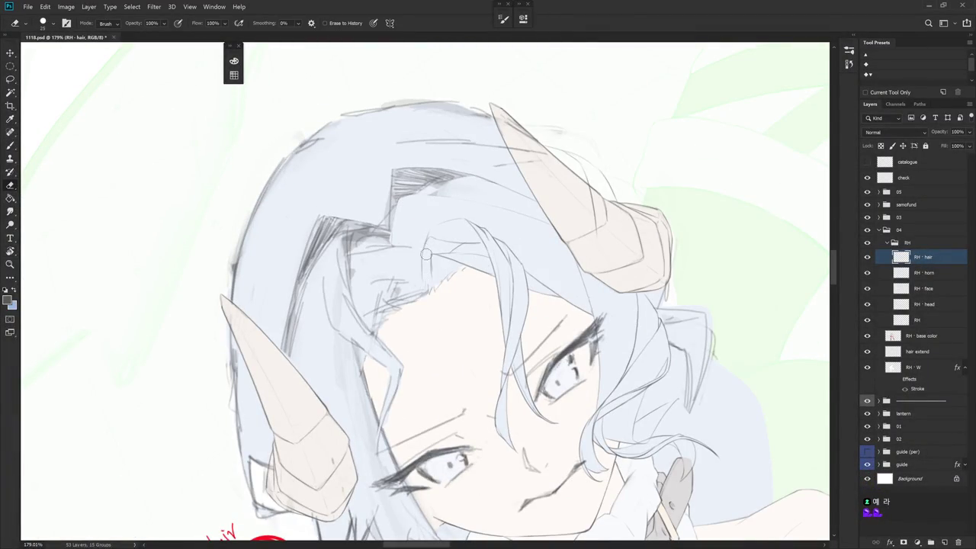
key(b)
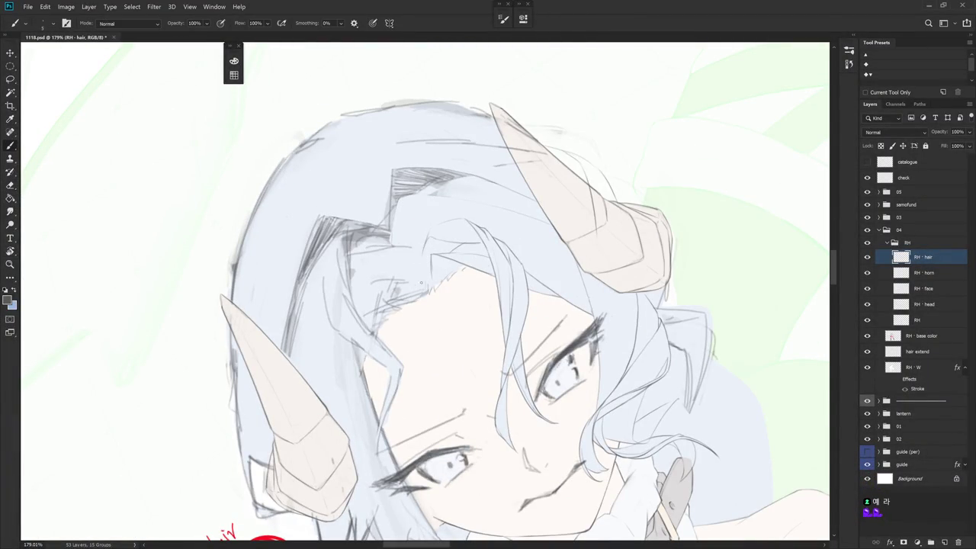
key(Escape)
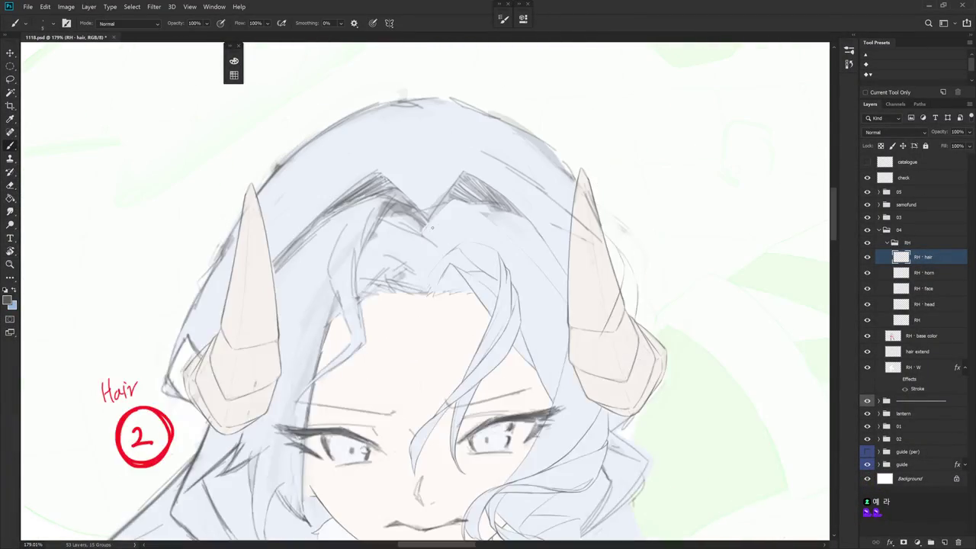
scroll(521, 358, up, 3)
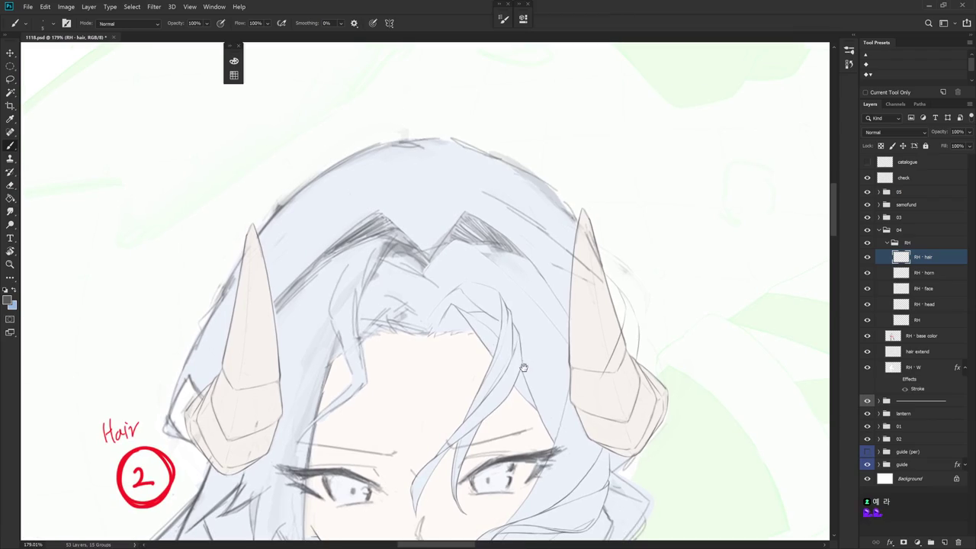
drag(522, 373, 459, 279)
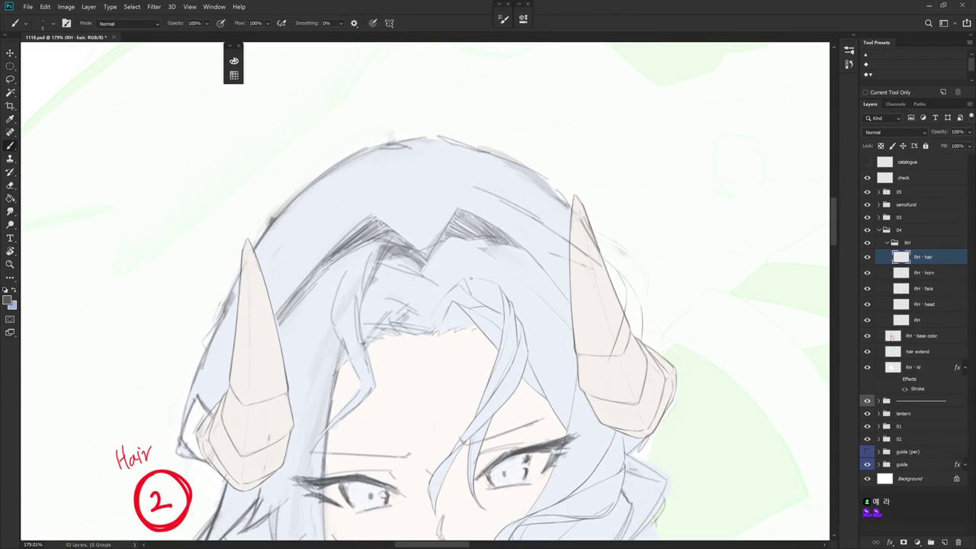
drag(468, 277, 466, 307)
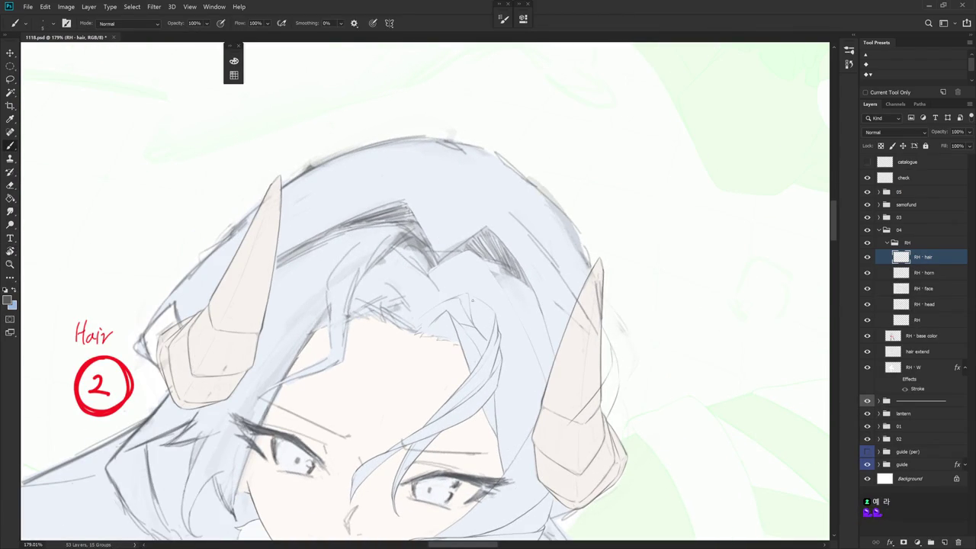
mouse_move(470, 286)
mouse_down()
mouse_move(442, 259)
mouse_move(438, 226)
mouse_move(402, 279)
mouse_up()
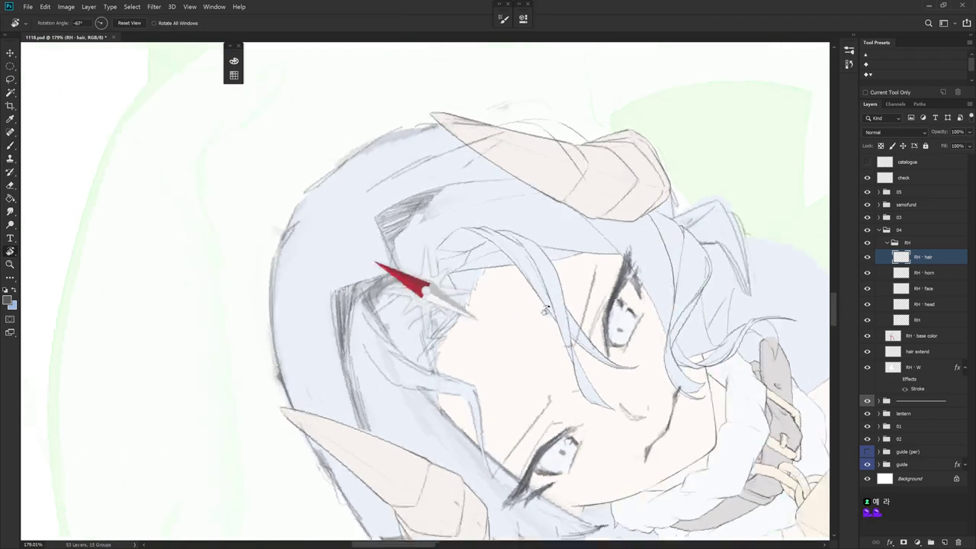
- Undo the discarded hair line and draw a new gray strand down the right side
drag(518, 333, 505, 302)
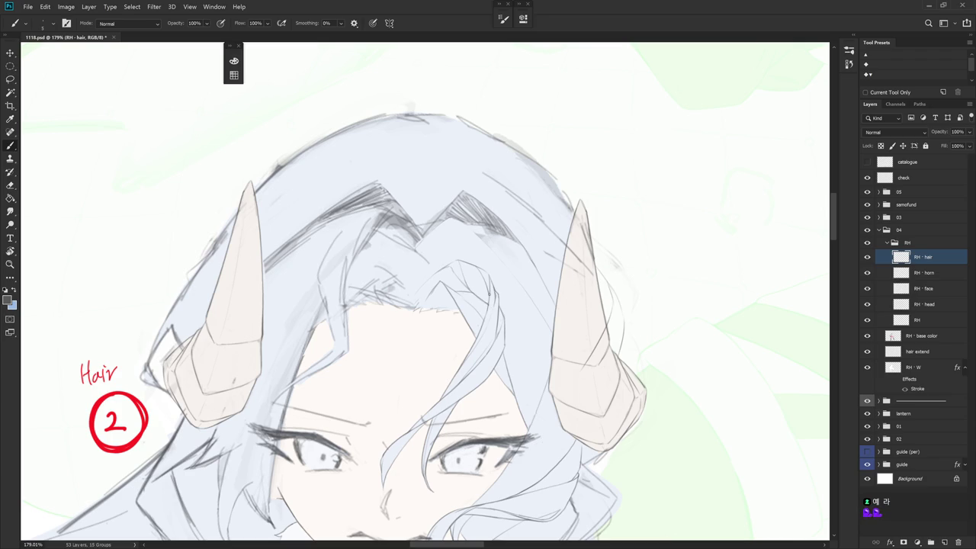
drag(488, 295, 463, 193)
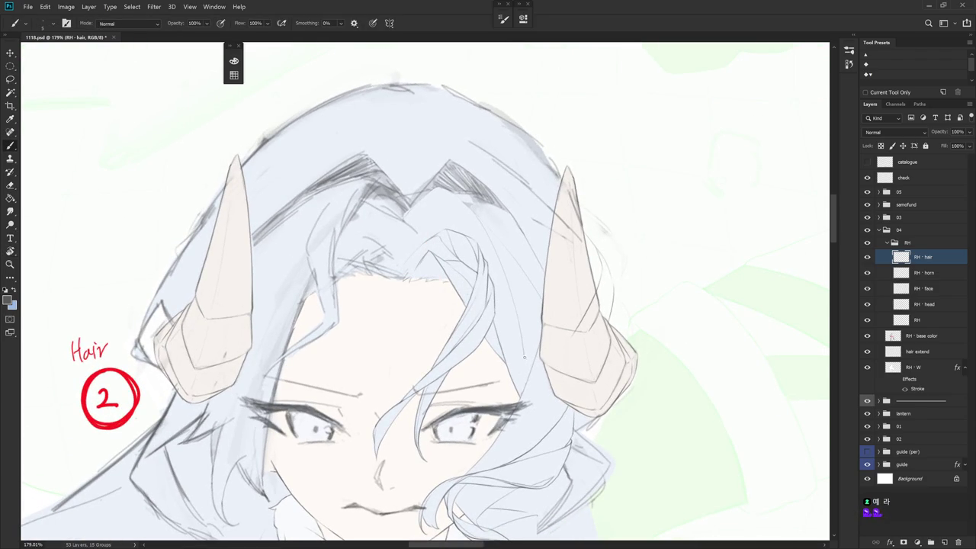
key(ctrl+z)
mouse_move(541, 260)
mouse_down()
mouse_move(528, 302)
mouse_move(529, 285)
mouse_up()
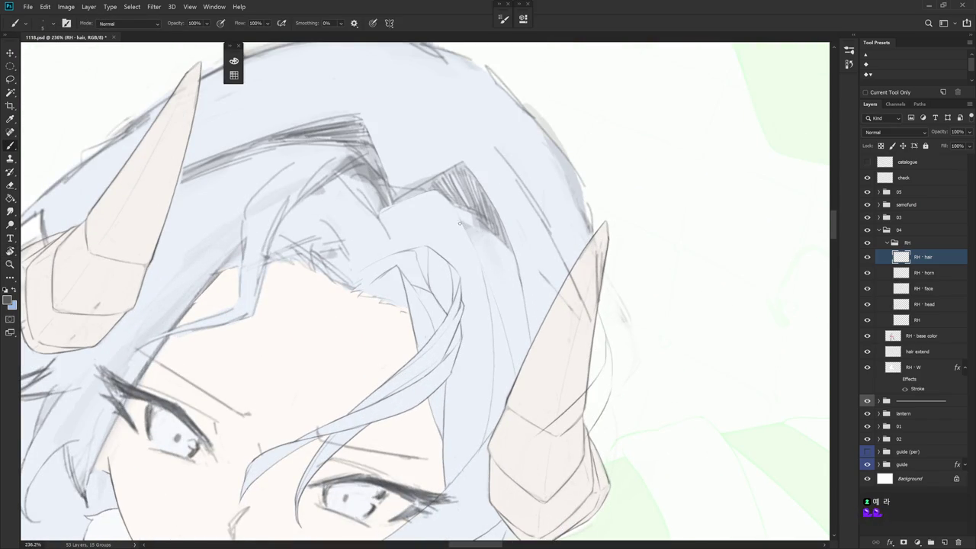
drag(466, 232, 495, 356)
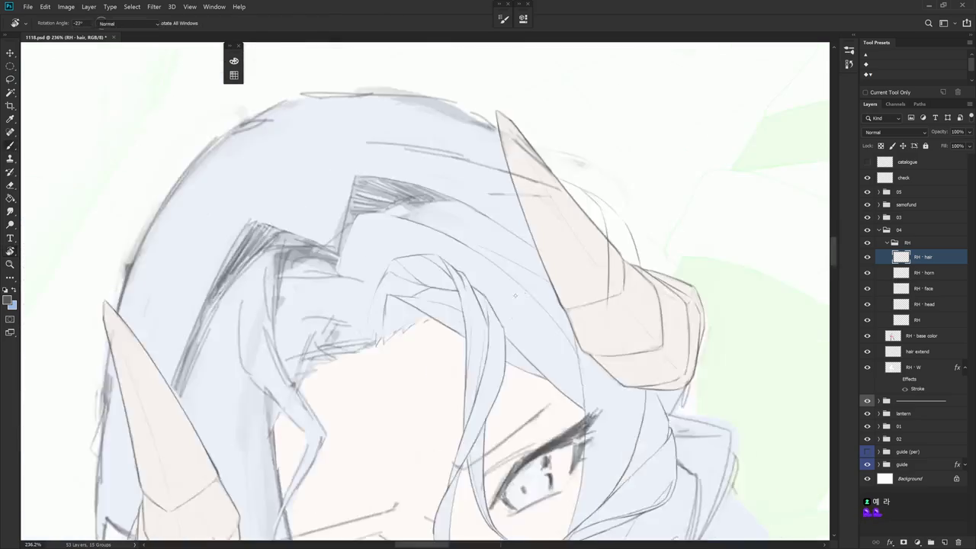
drag(468, 253, 396, 256)
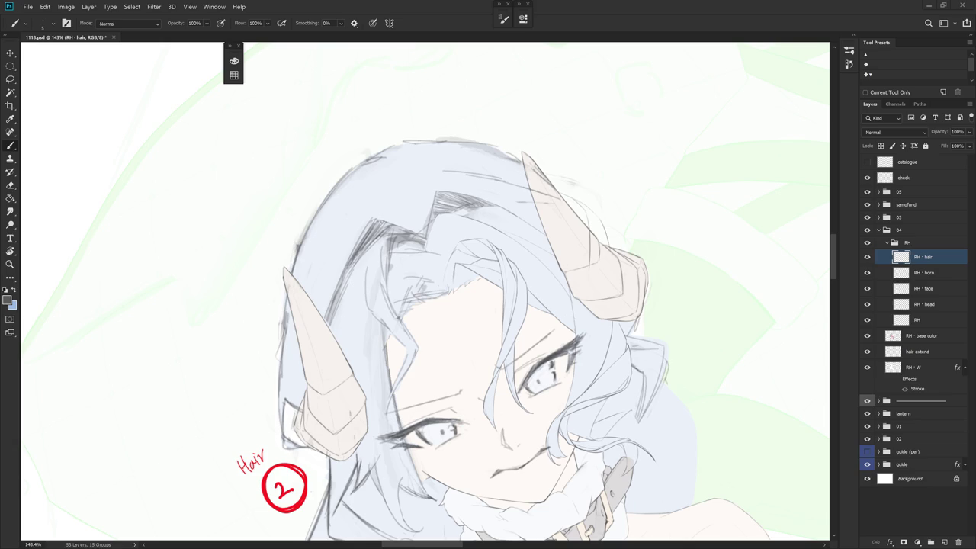
- Rotate the view about 28° and back, toggling between Brush and Eraser on the hair
key(r)
drag(534, 228, 485, 261)
key(e)
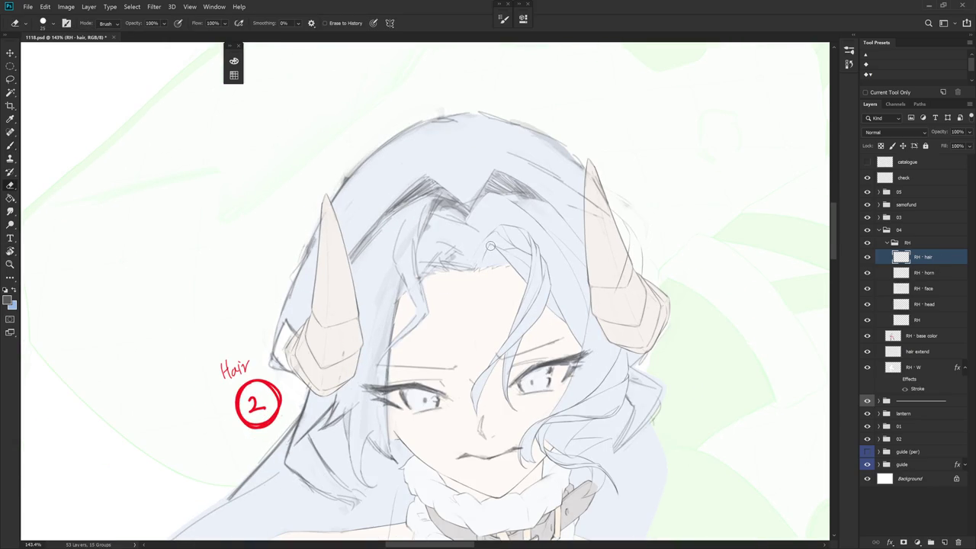
key(b)
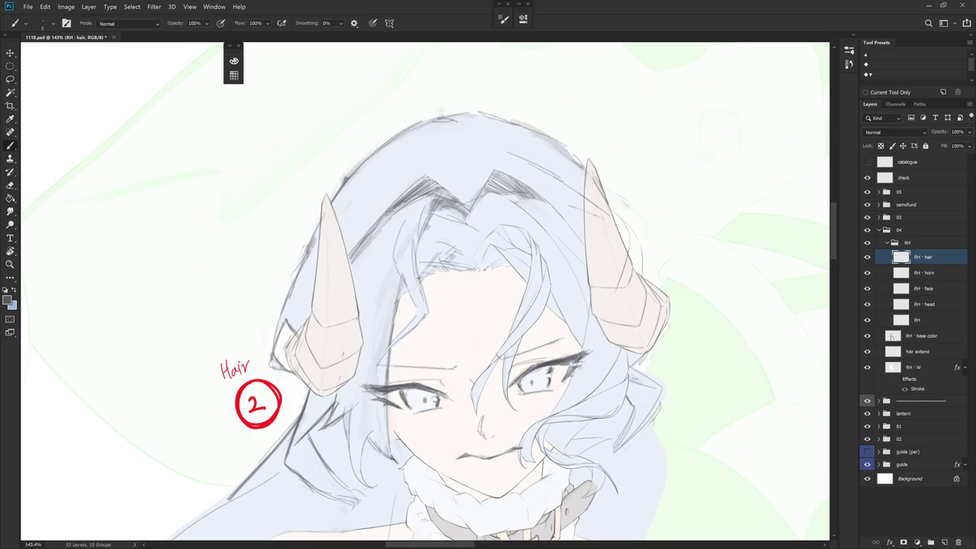
key(e)
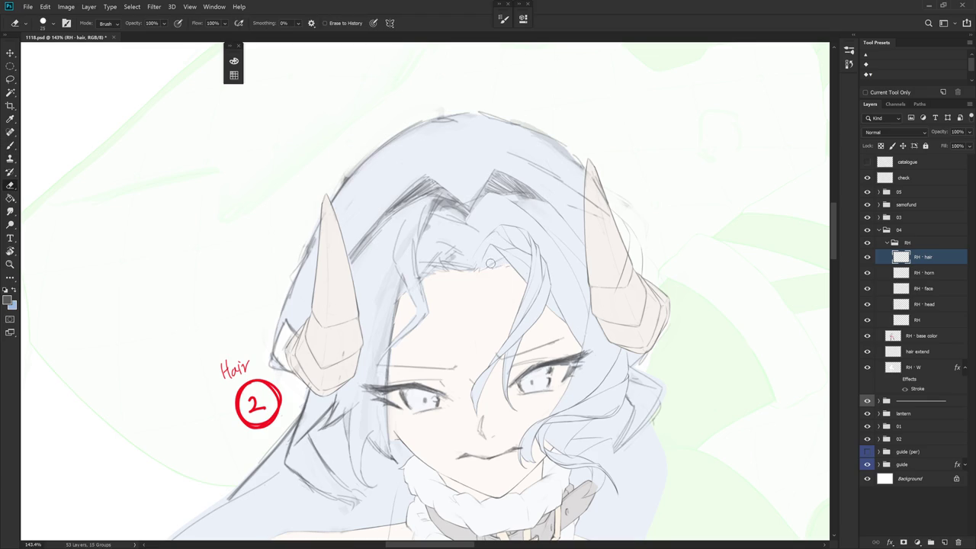
key(b)
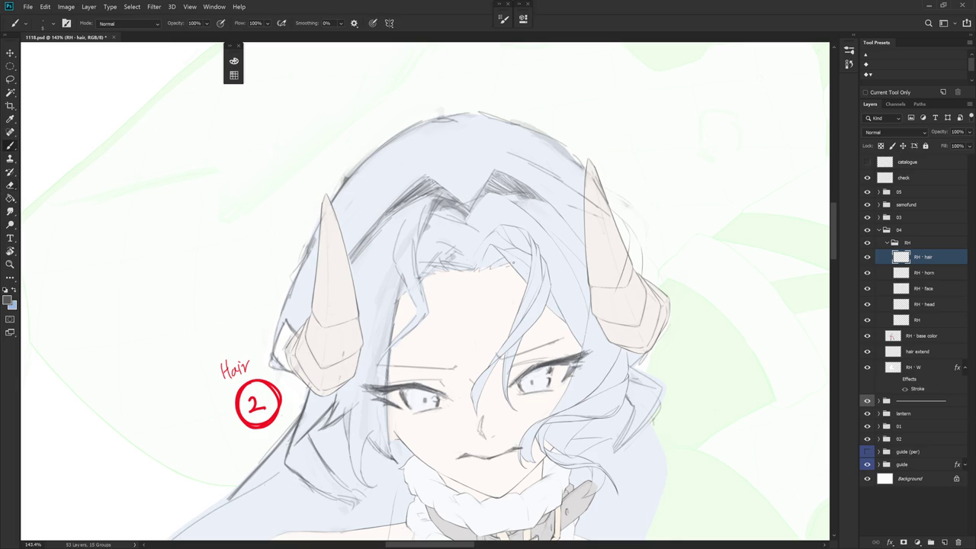
key(r)
drag(512, 258, 519, 394)
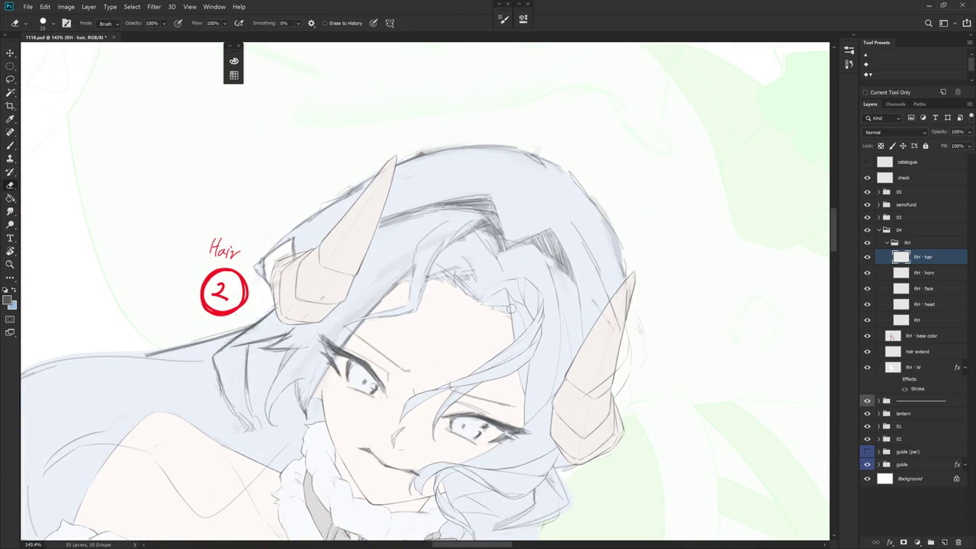
key(b)
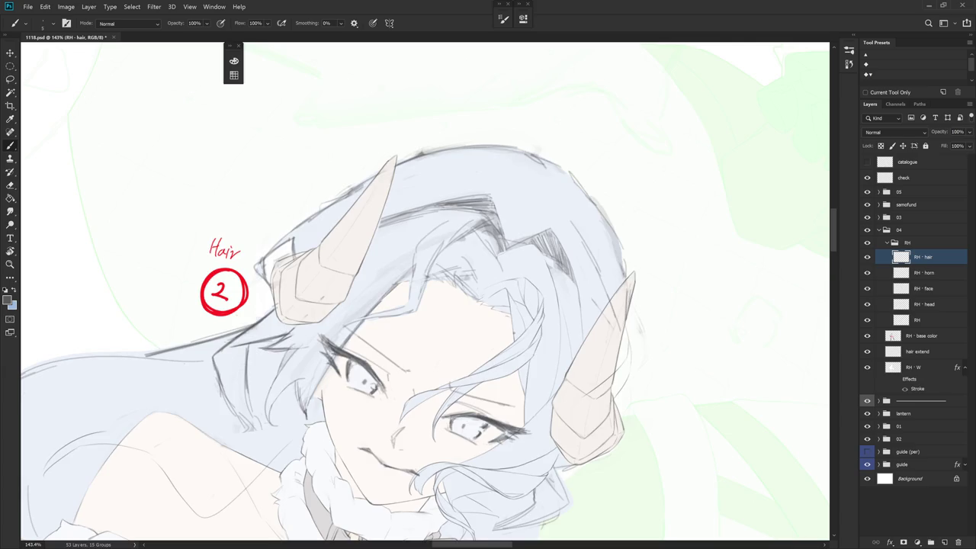
drag(579, 251, 560, 173)
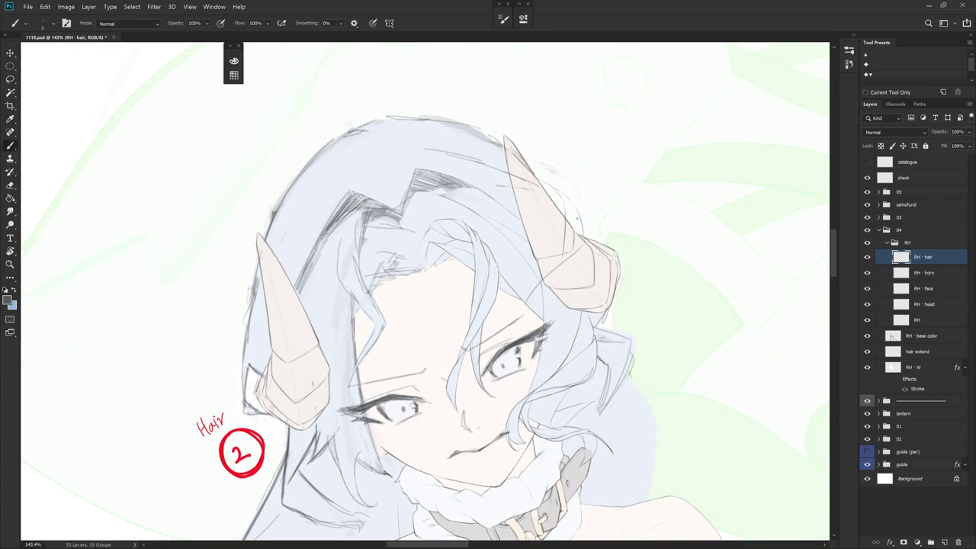
- Draw short hair strokes at the right horn's base, redrawing one and comparing the last
drag(557, 265, 543, 282)
mouse_move(572, 289)
mouse_down()
mouse_move(554, 306)
mouse_move(549, 344)
mouse_up()
key(ctrl+z)
drag(561, 288, 553, 340)
drag(574, 260, 568, 276)
key(ctrl+z)
key(ctrl+shift+z)
key(ctrl+z)
key(ctrl+shift+z)
- Tilt the view back and forth while switching between Eraser and Brush
key(r)
drag(575, 270, 591, 285)
key(e)
key(b)
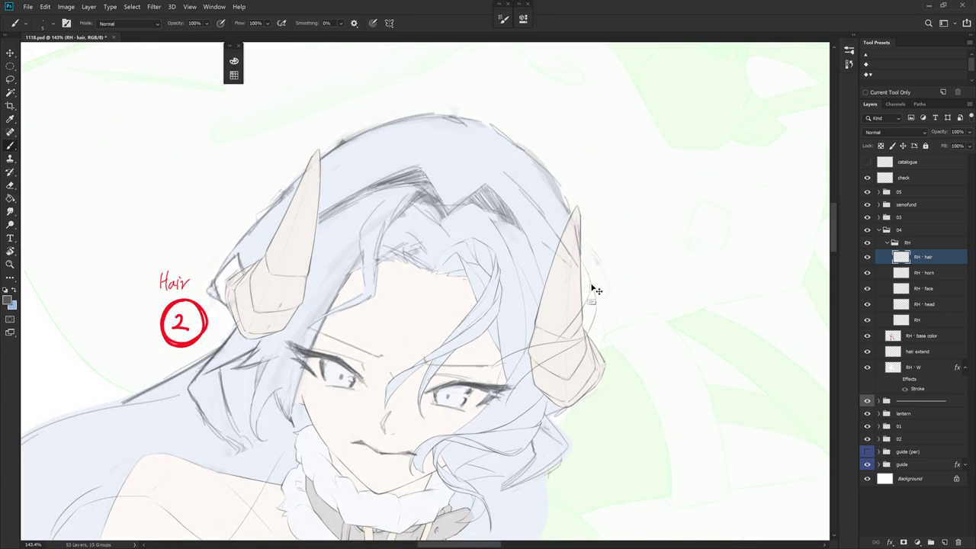
key(r)
drag(578, 363, 632, 305)
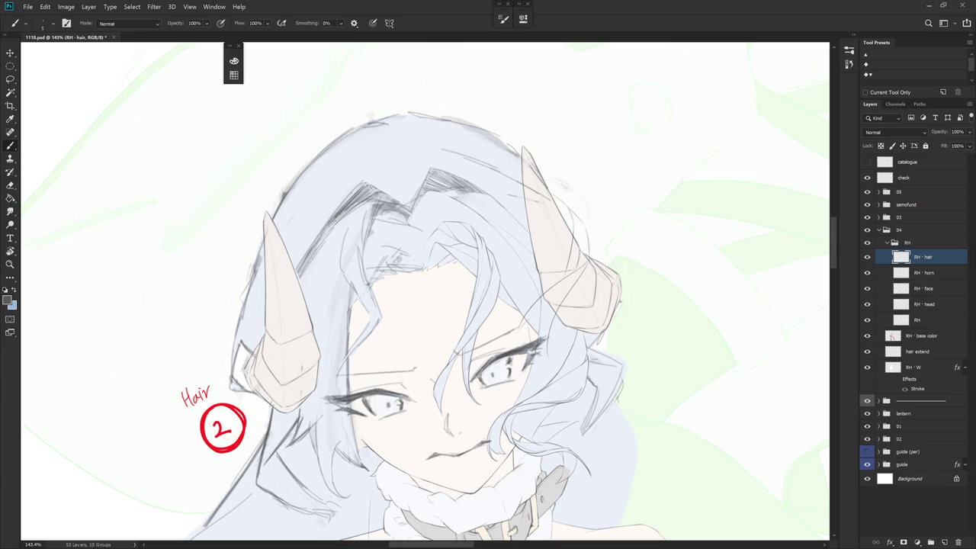
key(r)
drag(619, 301, 584, 293)
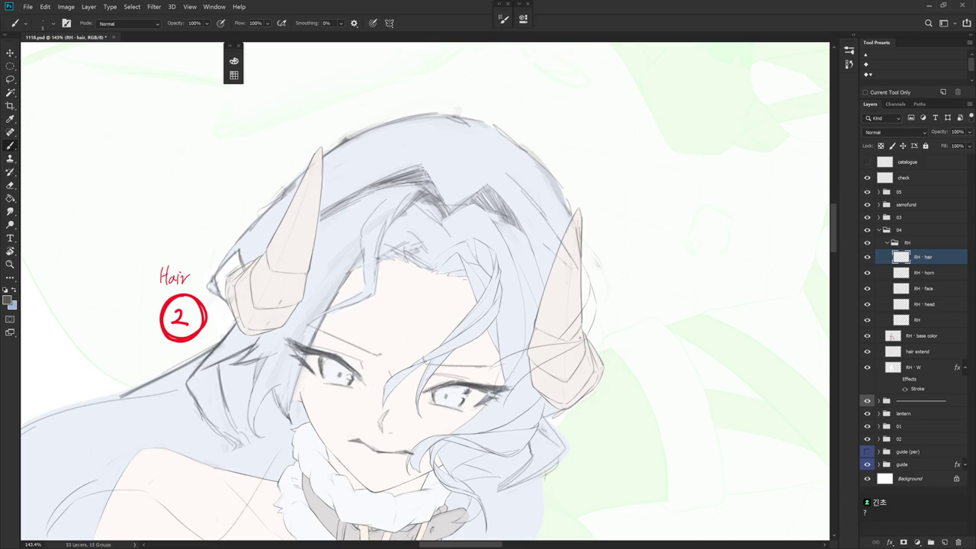
key(r)
drag(621, 399, 648, 270)
key(e)
key(b)
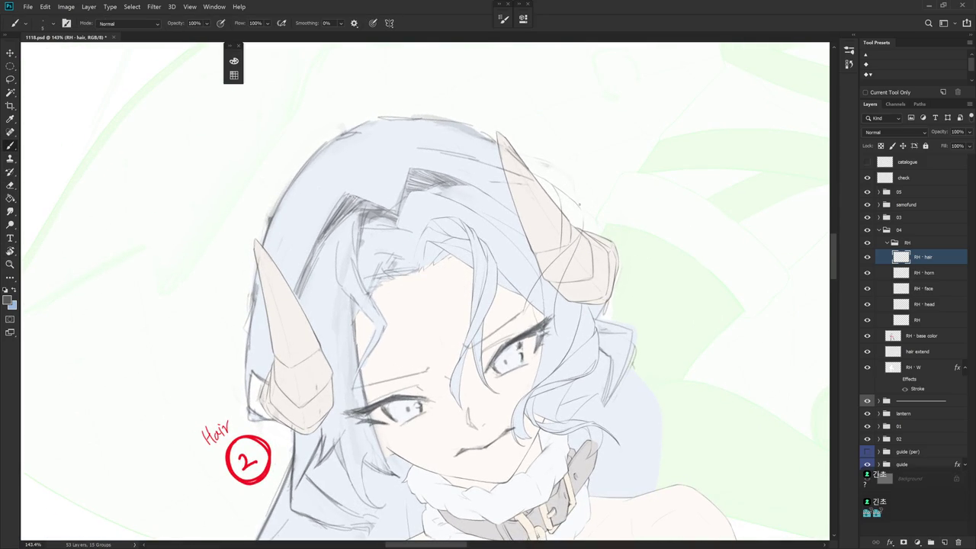
- Draw a short vertical stroke at the horn's upper edge after undoing two test marks
key(r)
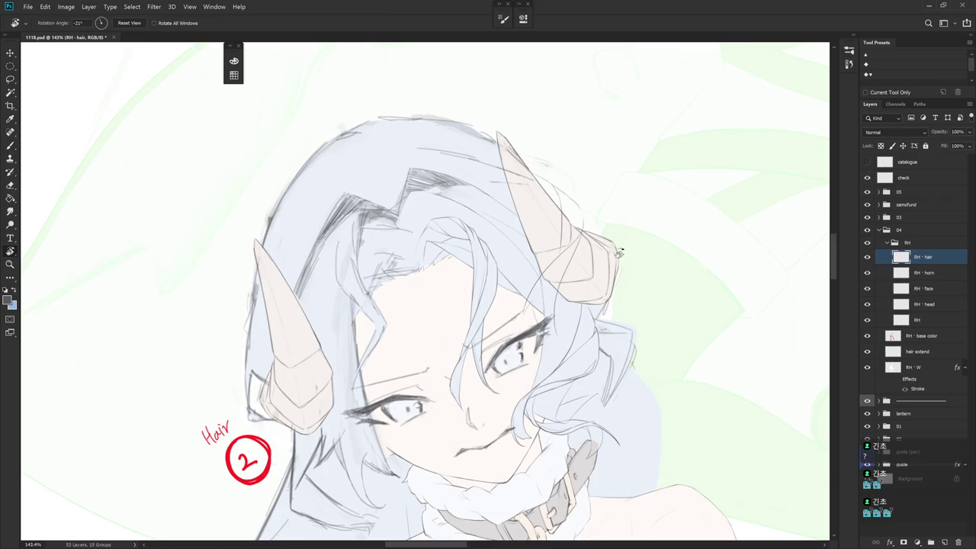
drag(564, 259, 587, 227)
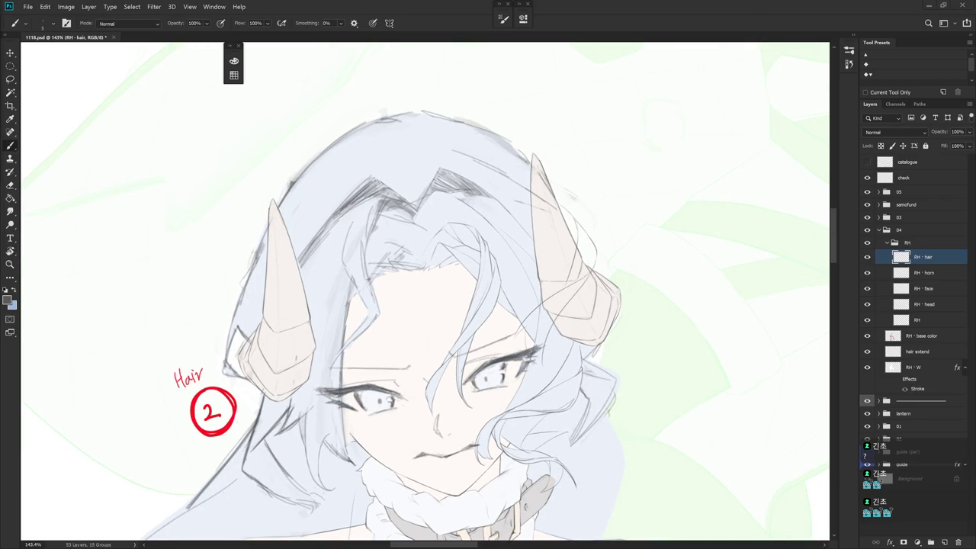
mouse_move(617, 348)
mouse_down()
mouse_move(635, 323)
mouse_move(593, 308)
mouse_up()
mouse_move(532, 197)
mouse_down()
mouse_move(557, 228)
mouse_move(537, 248)
mouse_up()
key(ctrl+z)
key(ctrl+z)
key(ctrl+z)
key(ctrl+z)
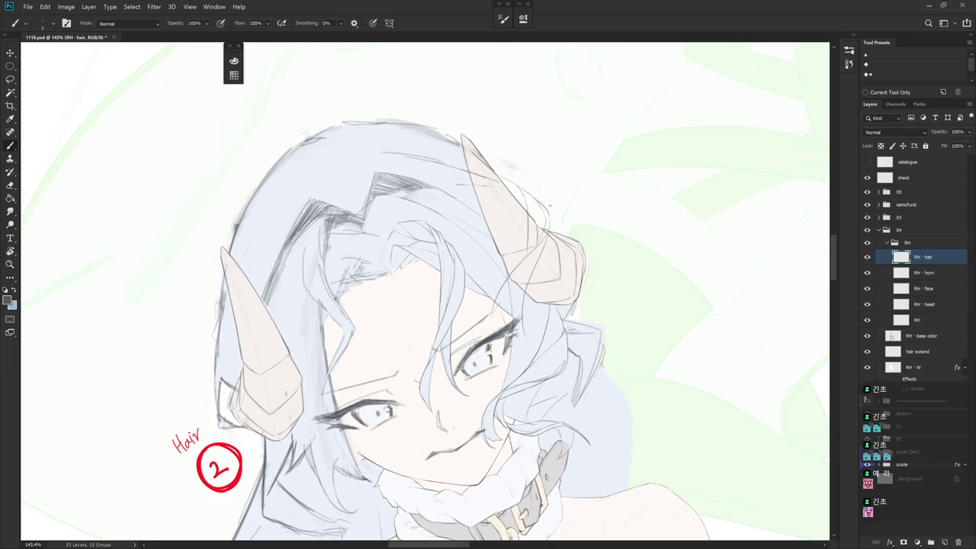
drag(550, 219, 559, 225)
key(ctrl+z)
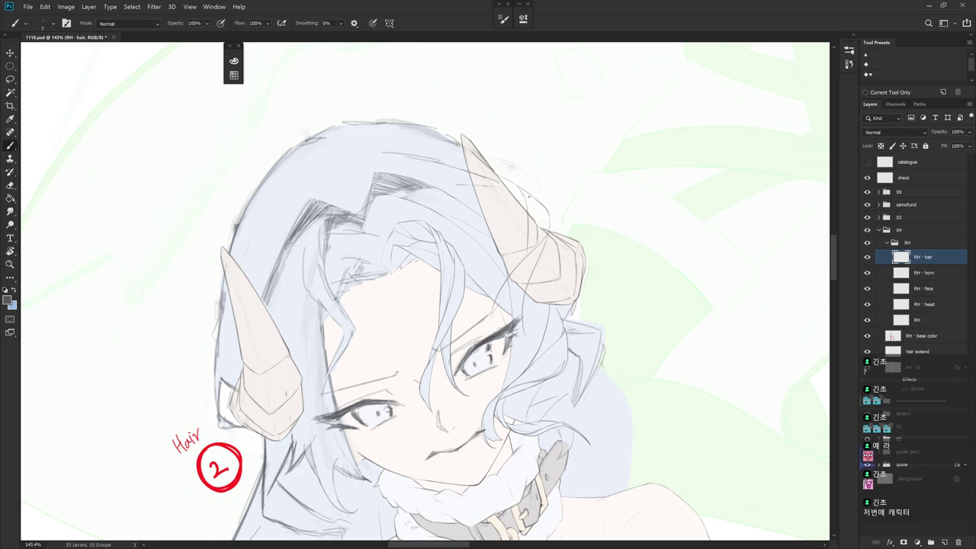
drag(544, 224, 544, 237)
key(e)
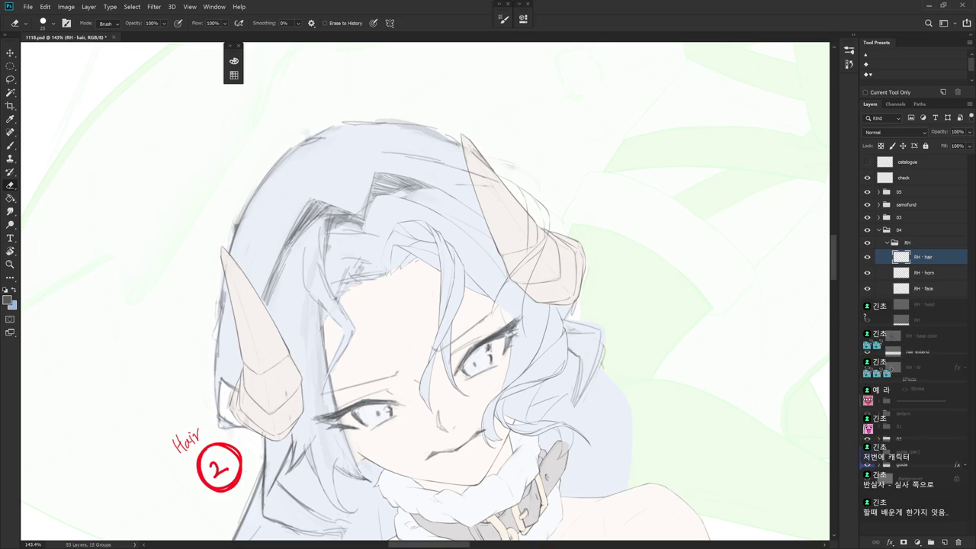
drag(514, 324, 547, 397)
key(b)
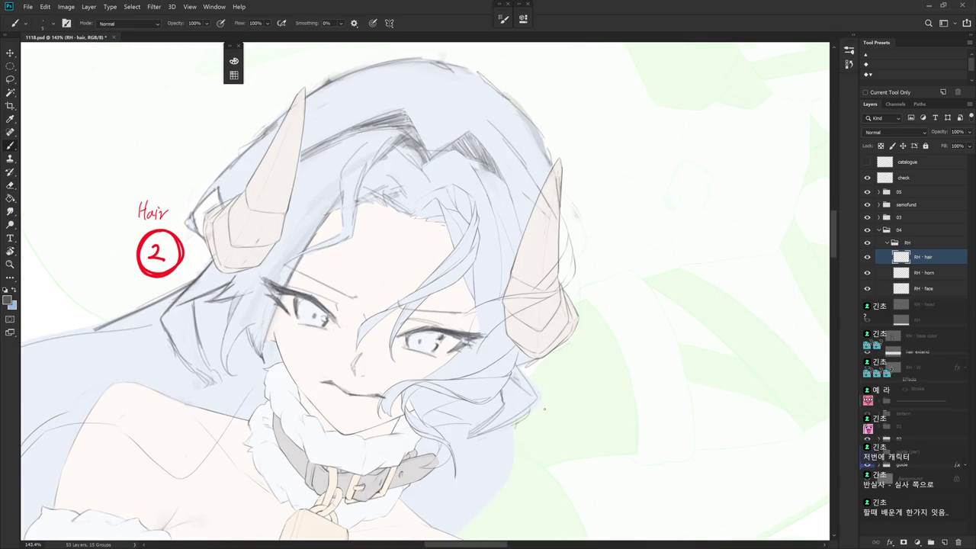
scroll(610, 381, down, 5)
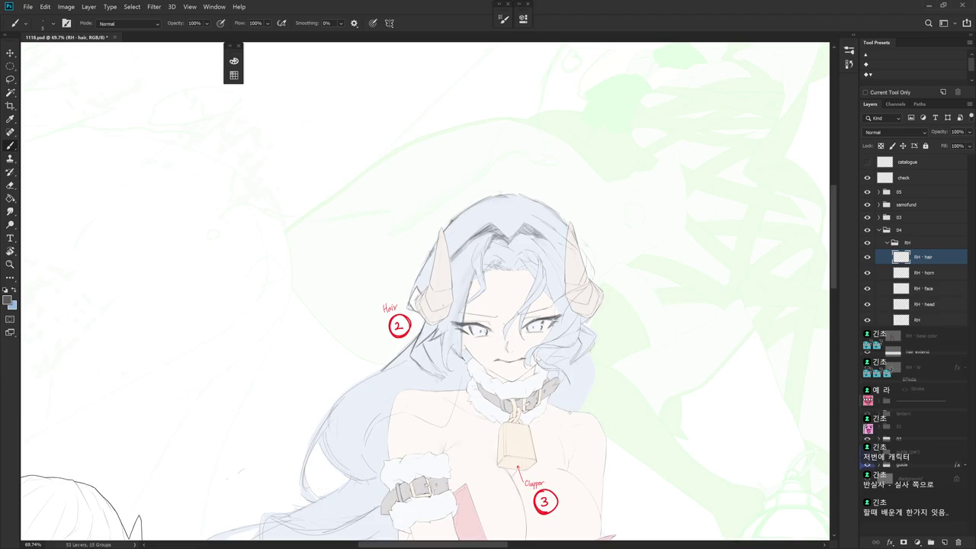
- Revert the hair strokes to an earlier Brush Tool state in the History panel (F9)
key(F9)
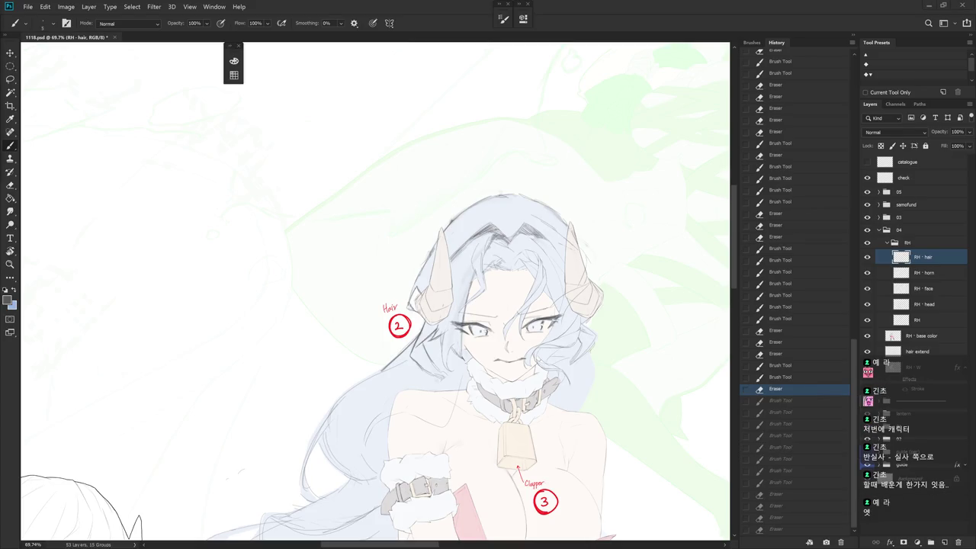
click(801, 236)
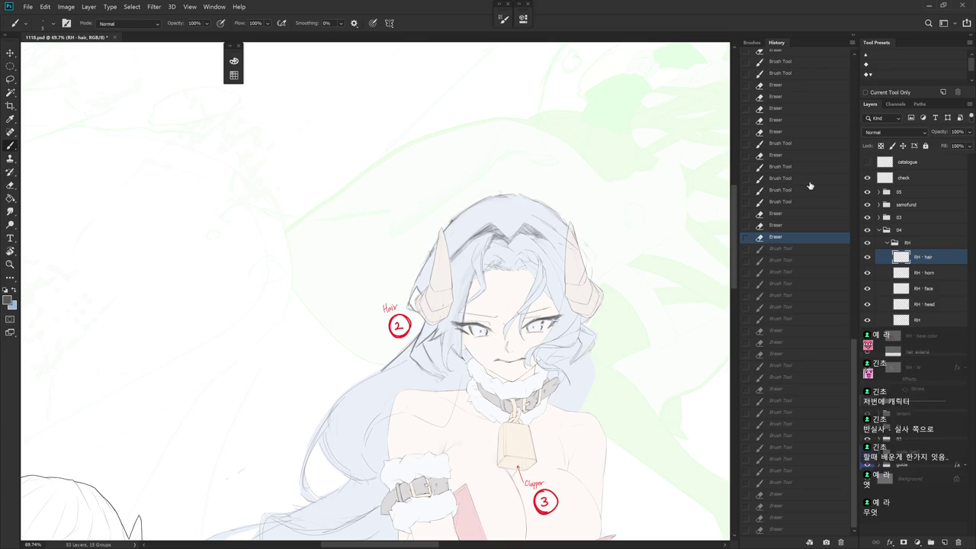
click(813, 295)
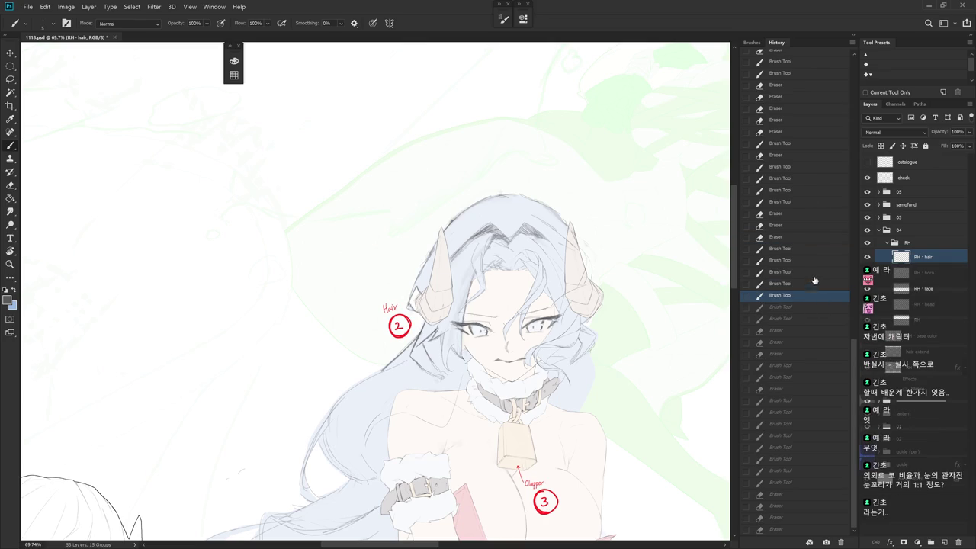
click(813, 284)
click(812, 238)
click(810, 260)
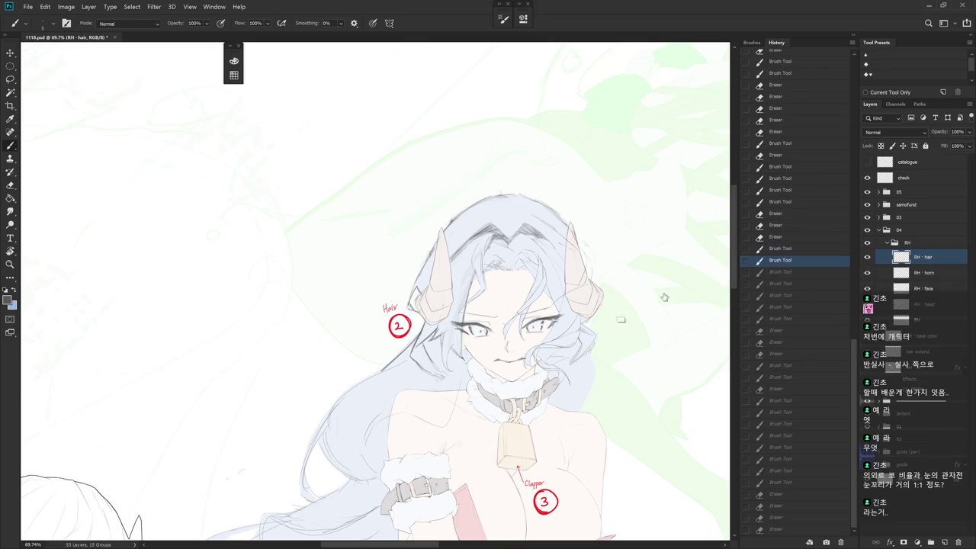
scroll(606, 301, up, 3)
click(785, 249)
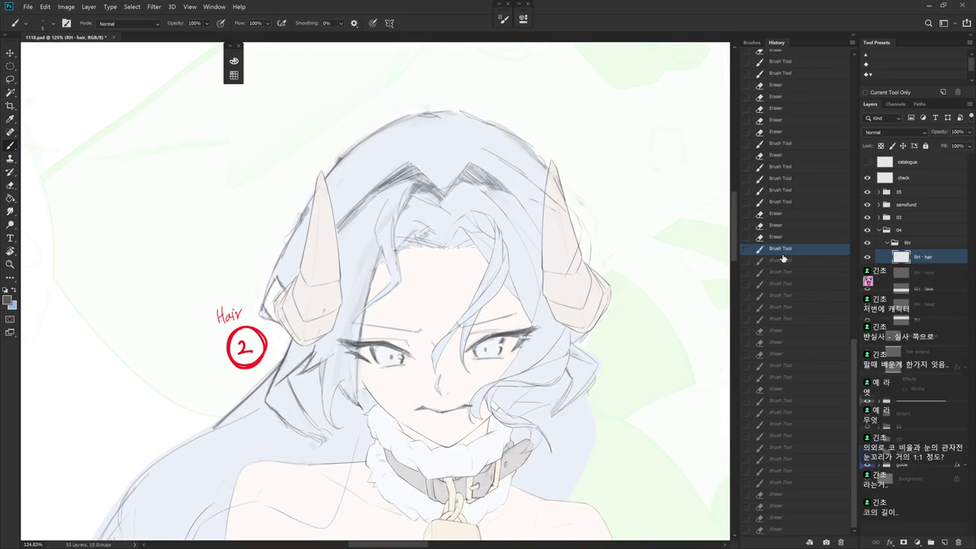
click(852, 42)
drag(634, 272, 629, 346)
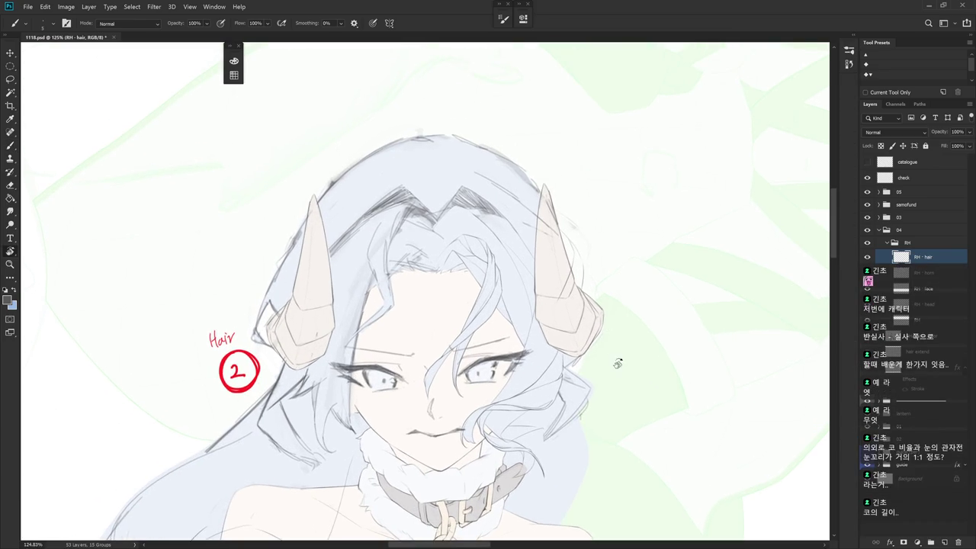
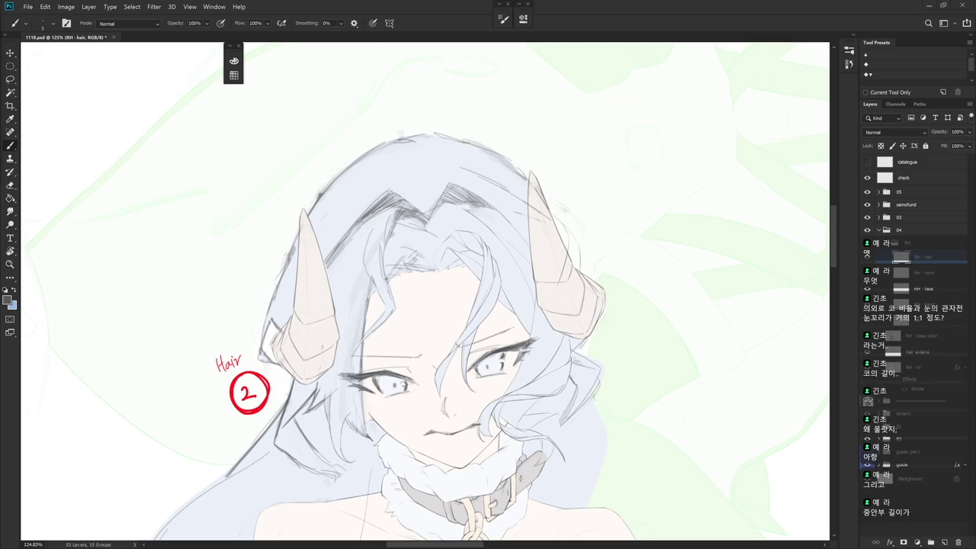
- Rotate and zoom the canvas to level the face, toggling Eraser and Brush
key(r)
mouse_move(601, 391)
mouse_down()
mouse_move(587, 412)
mouse_move(627, 236)
mouse_move(570, 236)
mouse_up()
scroll(586, 412, up, 2)
scroll(586, 413, up, 2)
key(r)
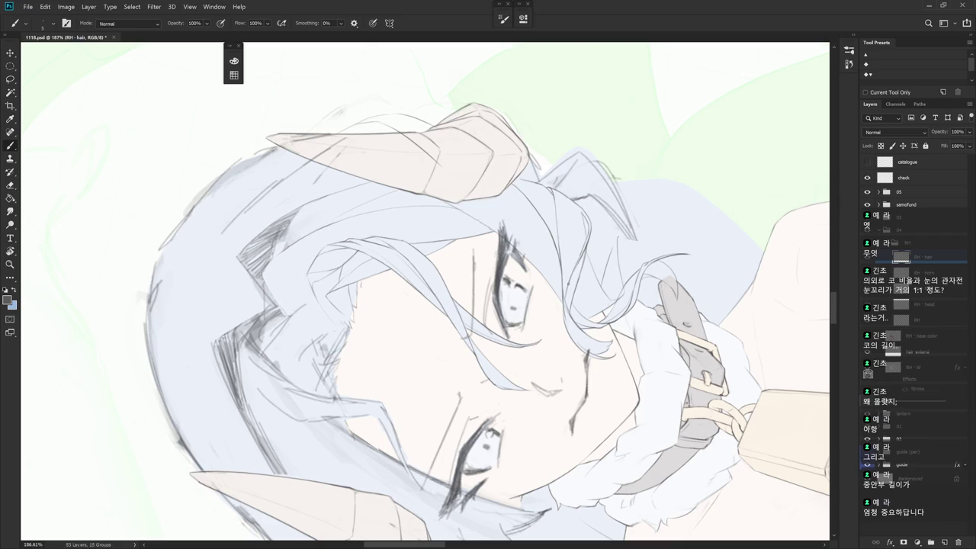
key(e)
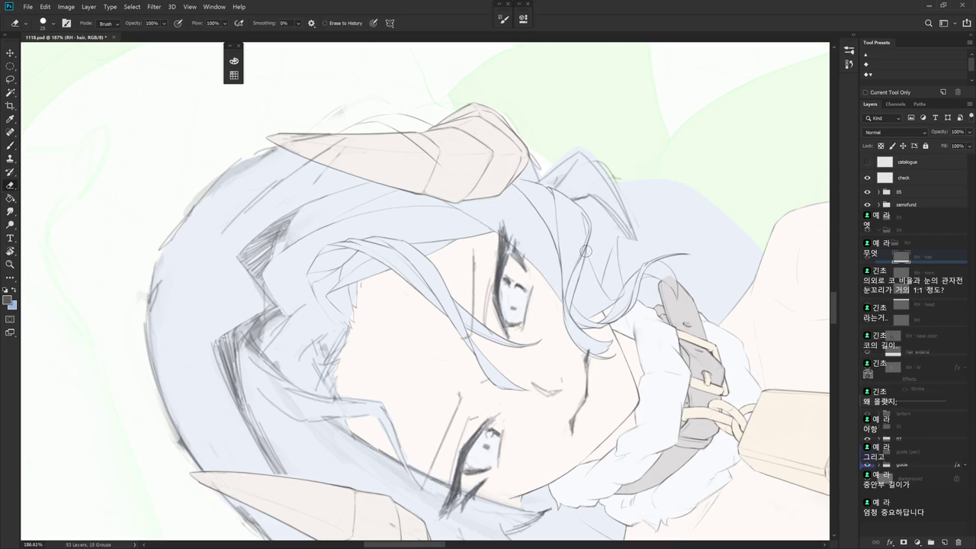
key(b)
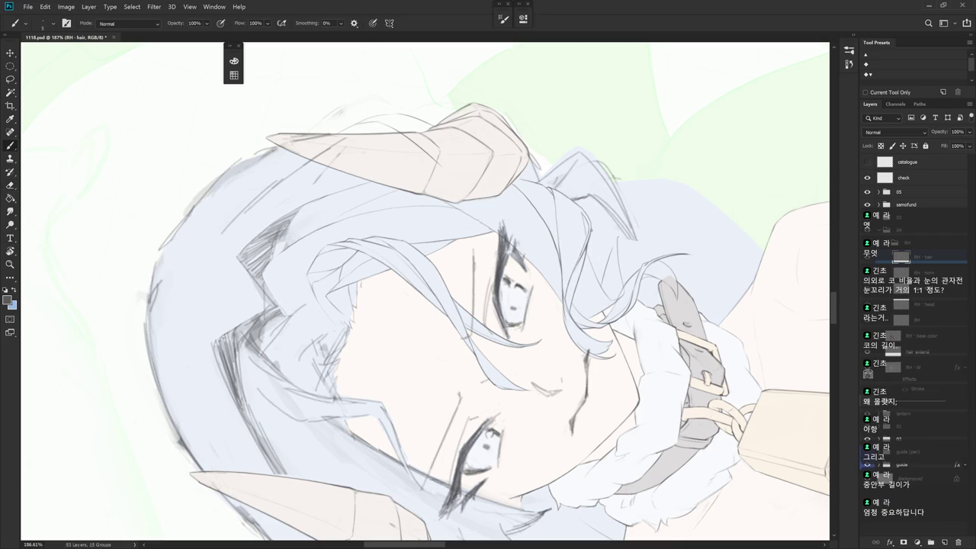
- Erase around the hair while rotating the canvas to new working angles
drag(594, 283, 555, 333)
key(e)
key(b)
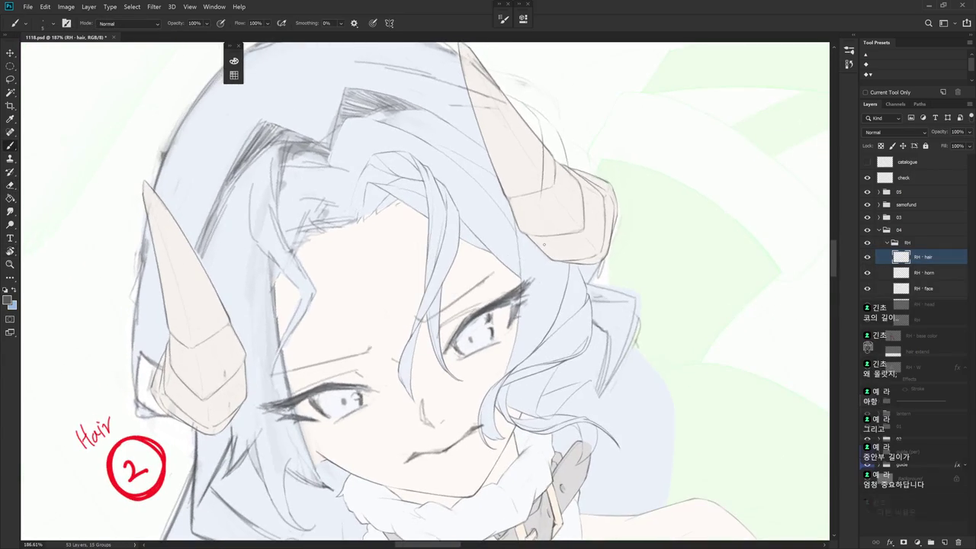
key(e)
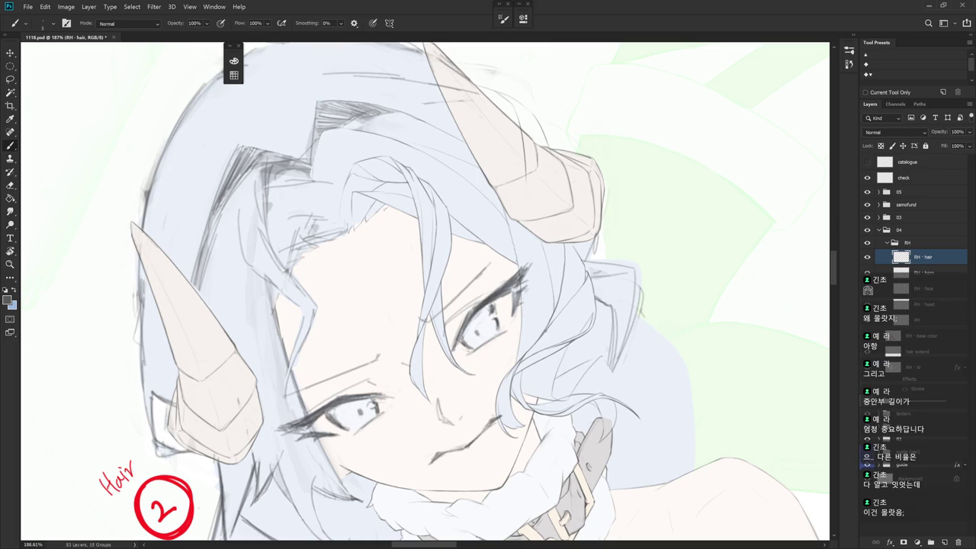
drag(426, 488, 531, 507)
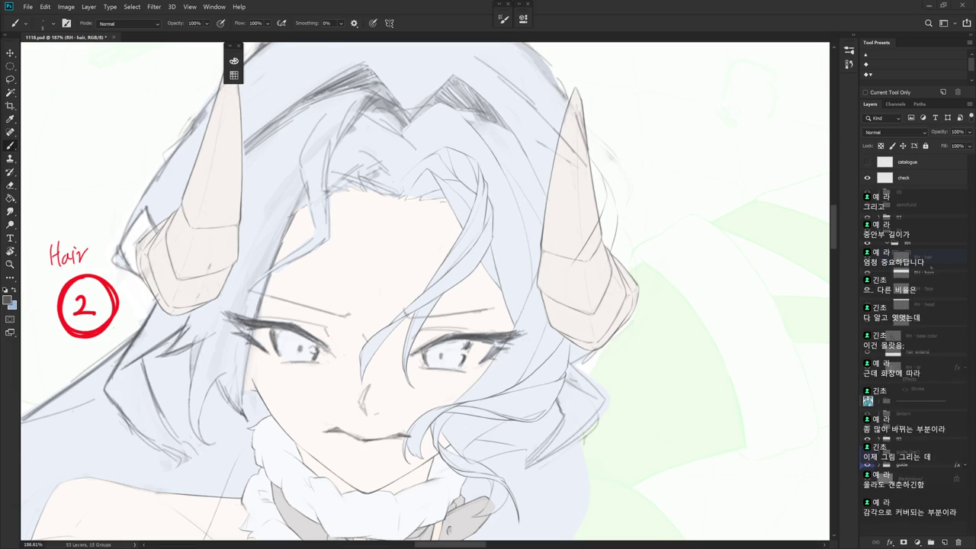
drag(561, 254, 540, 209)
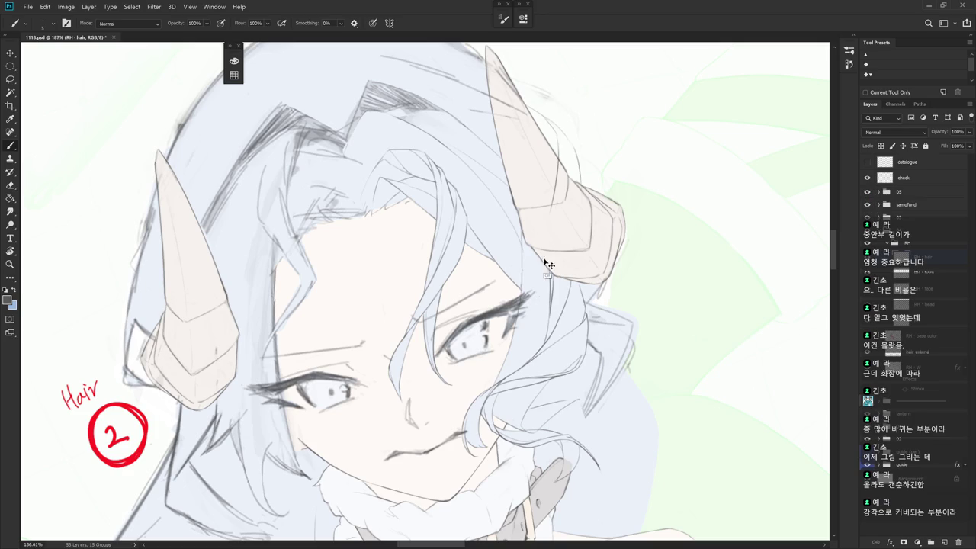
drag(534, 228, 488, 320)
mouse_move(534, 229)
mouse_down()
mouse_move(552, 294)
mouse_move(552, 493)
mouse_up()
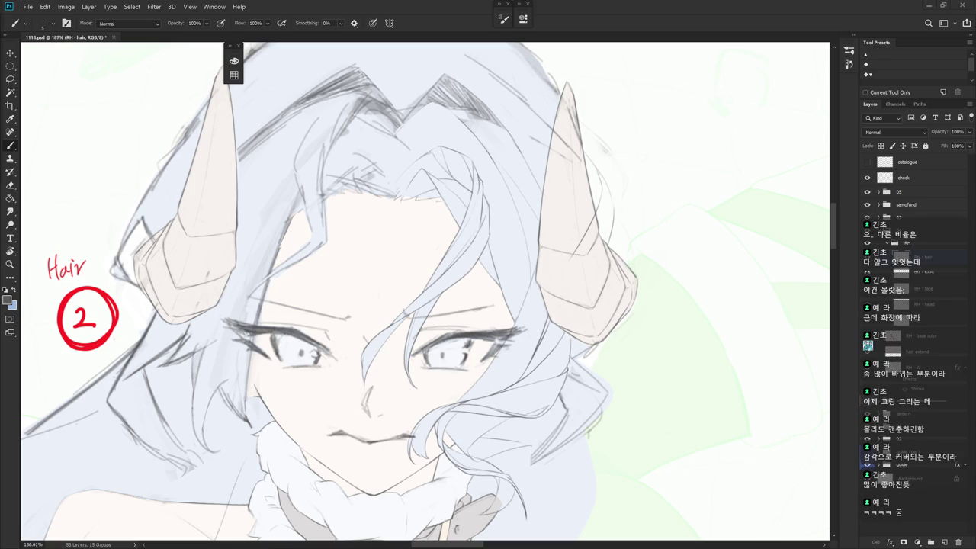
- Draw a hair strand below the right horn, redrawing it until it sits right
key(r)
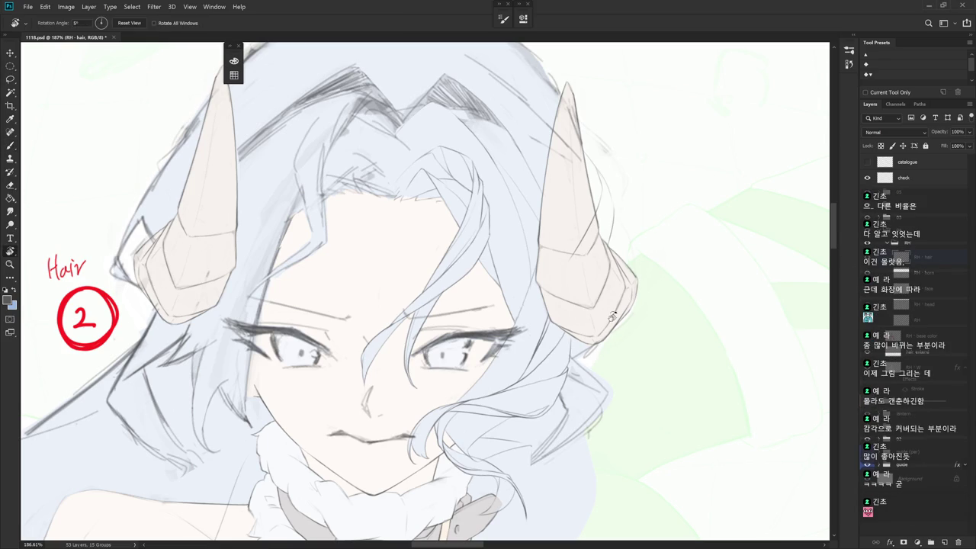
drag(533, 305, 525, 228)
scroll(545, 227, up, 3)
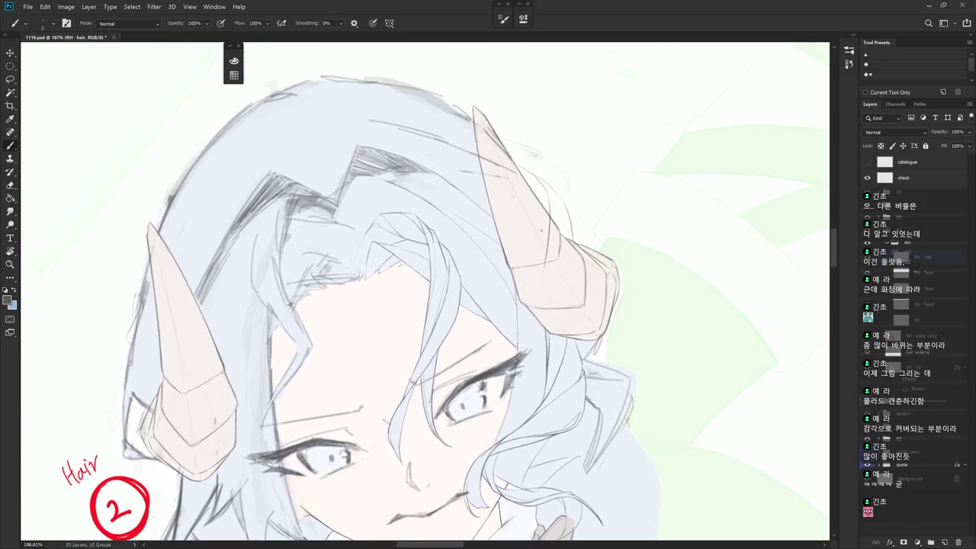
drag(545, 262, 544, 355)
key(ctrl+z)
drag(537, 308, 541, 361)
key(ctrl+z)
drag(535, 309, 541, 365)
key(ctrl+z)
drag(536, 320, 539, 369)
key(ctrl+z)
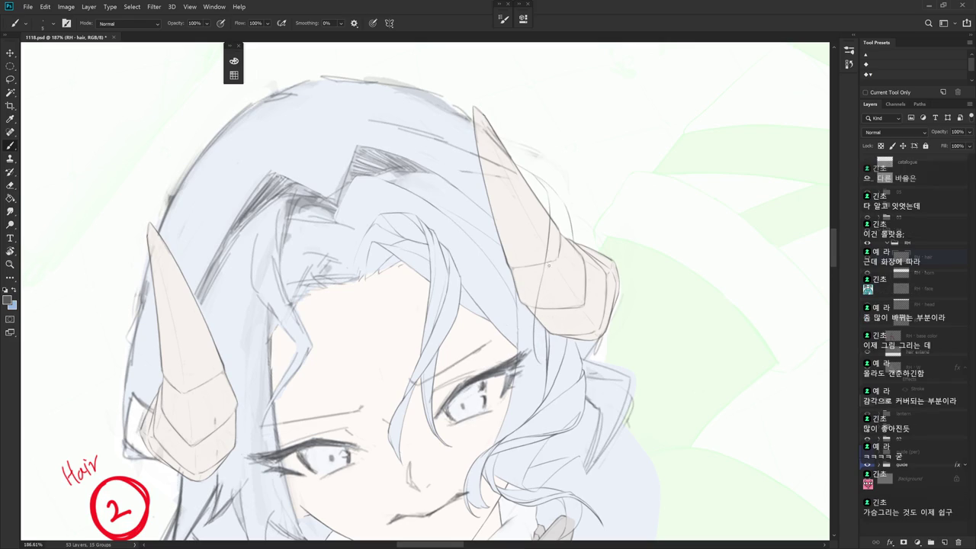
drag(533, 328, 541, 366)
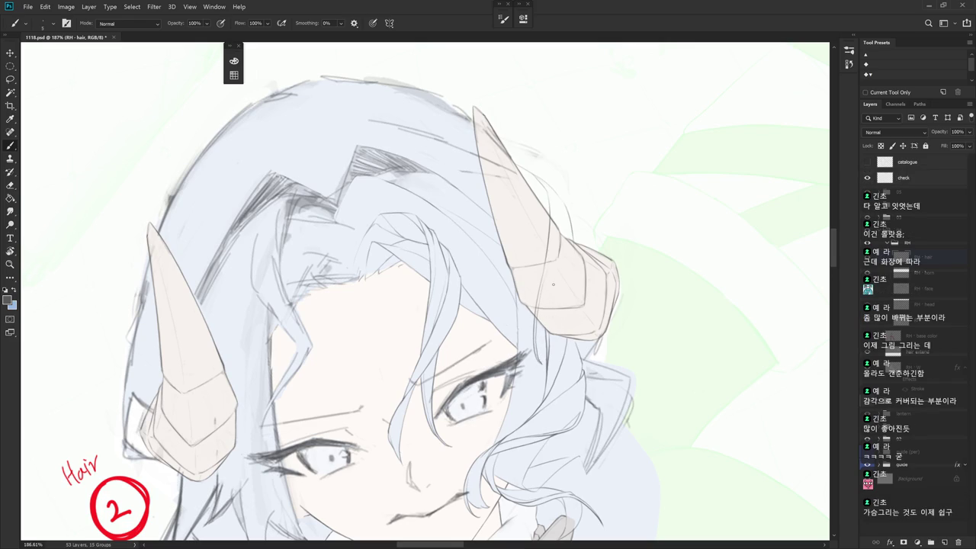
- Trace a line along the horn's lower edge and add a short stroke beside it
drag(545, 268, 565, 340)
key(ctrl+z)
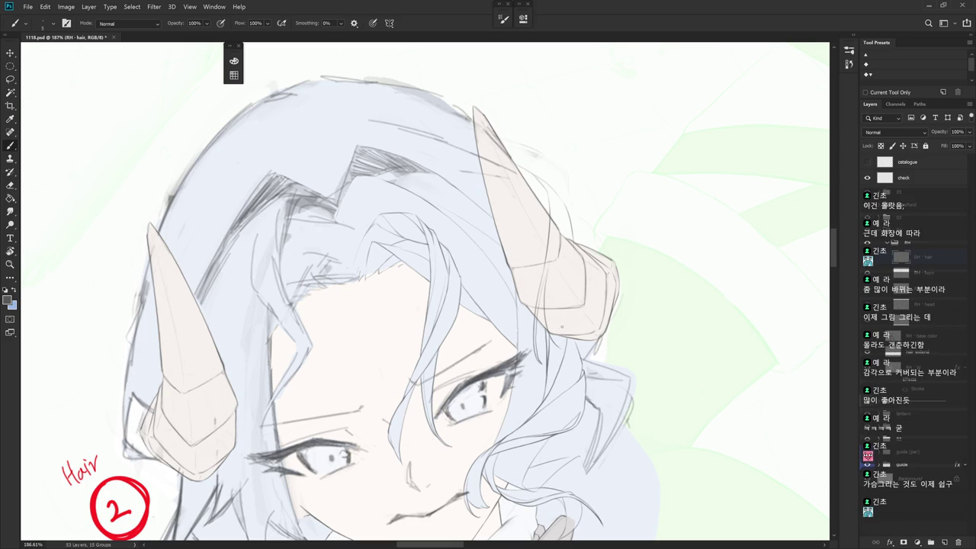
mouse_move(566, 254)
mouse_down()
mouse_move(574, 362)
mouse_move(526, 402)
mouse_up()
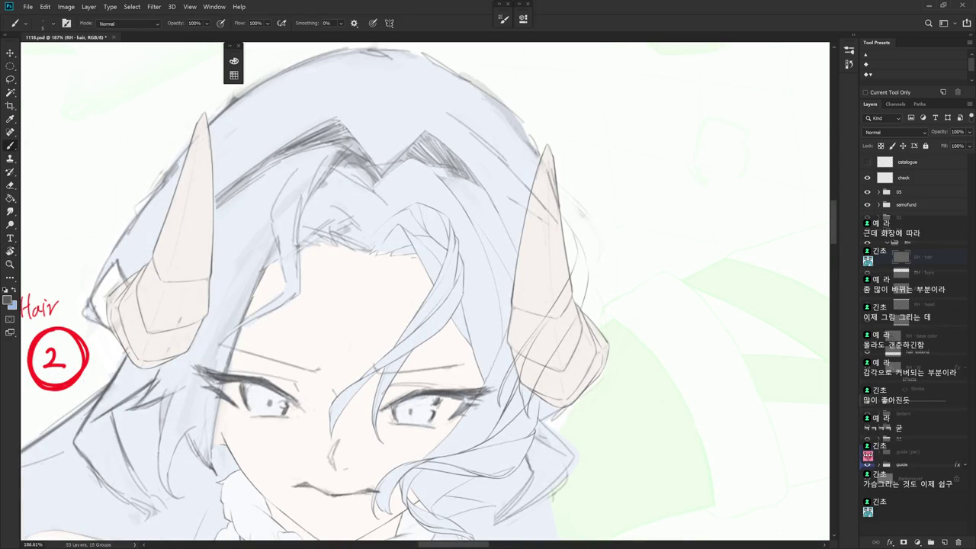
drag(586, 350, 540, 316)
key(e)
key(b)
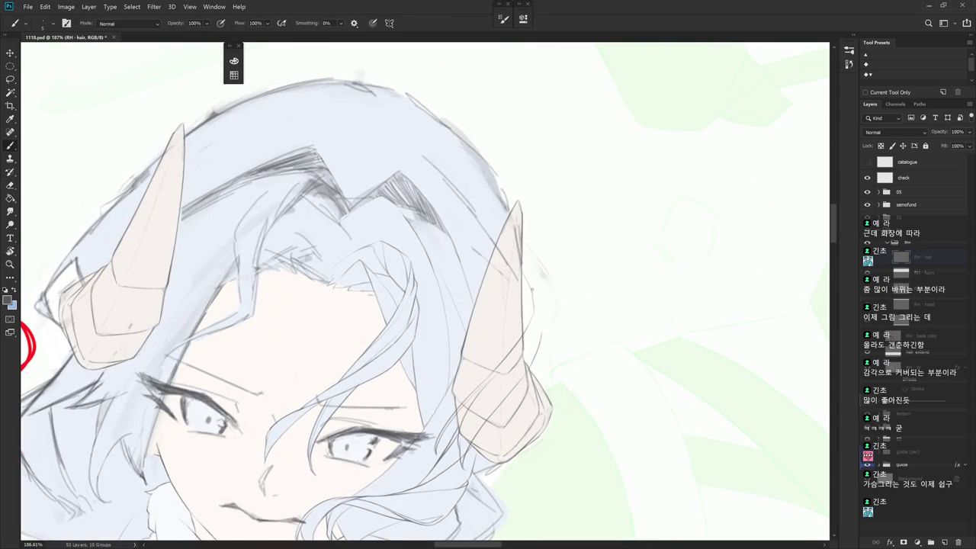
drag(541, 337, 552, 312)
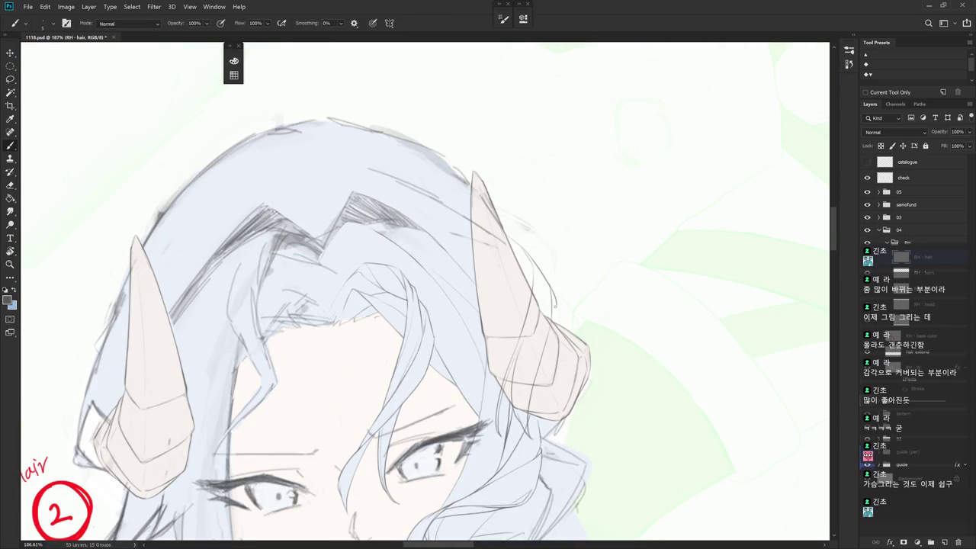
drag(552, 288, 555, 313)
key(ctrl+z)
- Erase stray marks by the right horn, rotating the canvas counter-clockwise
key(e)
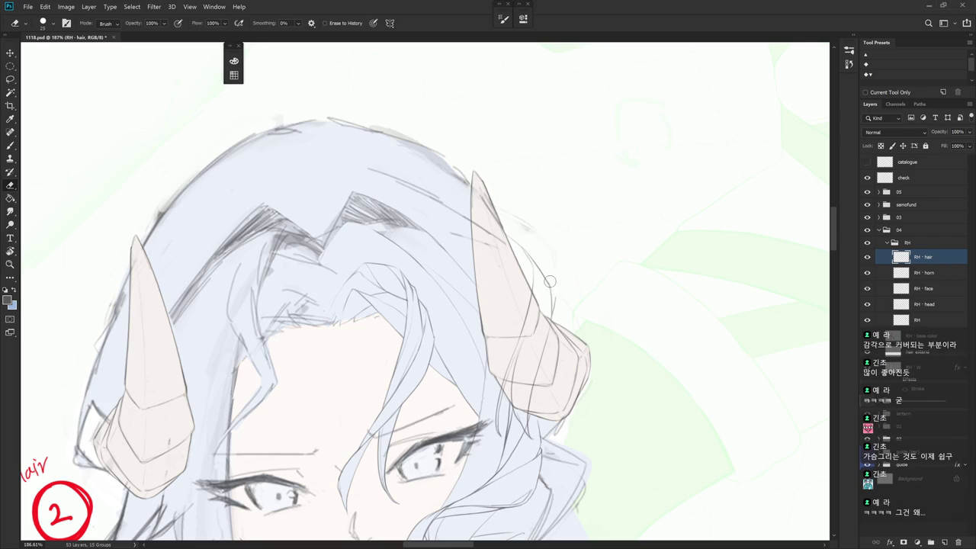
key(b)
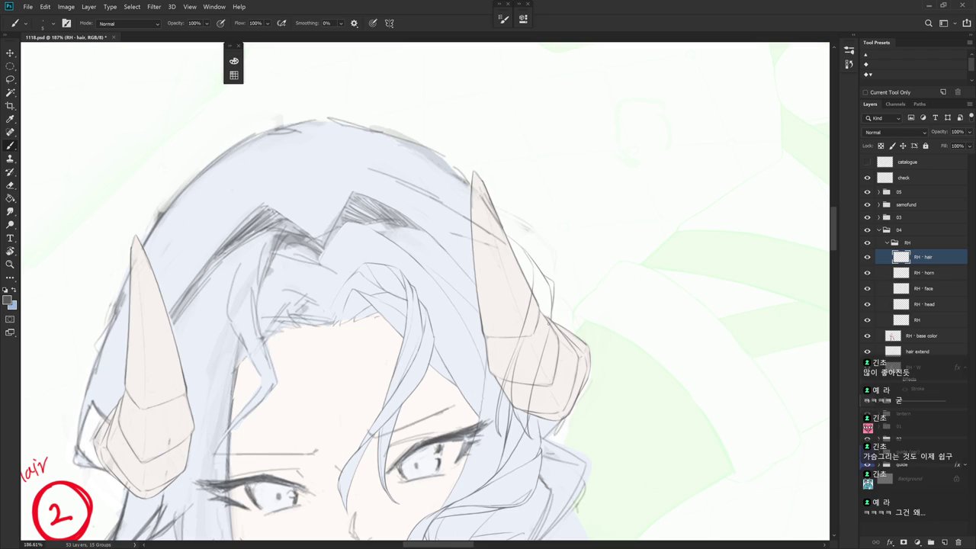
key(r)
drag(553, 304, 573, 252)
key(b)
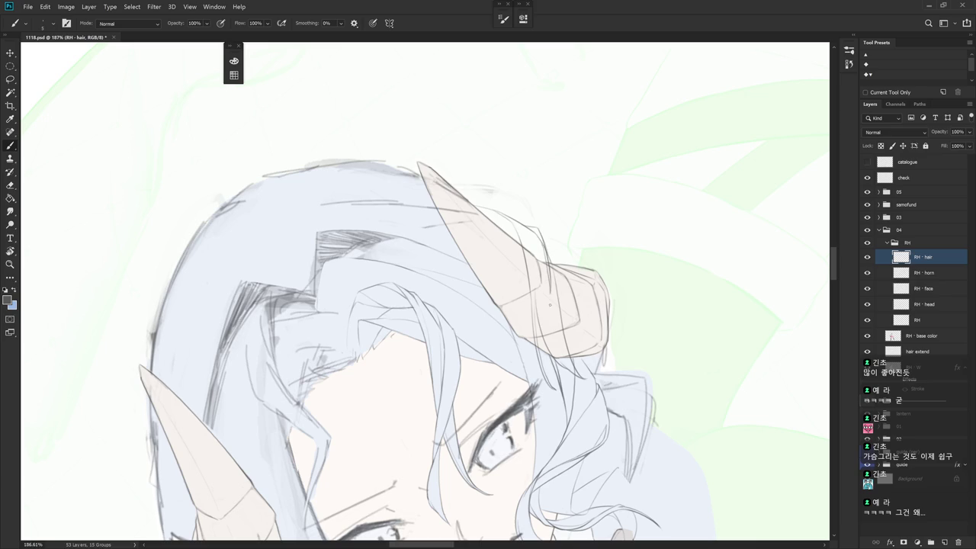
key(e)
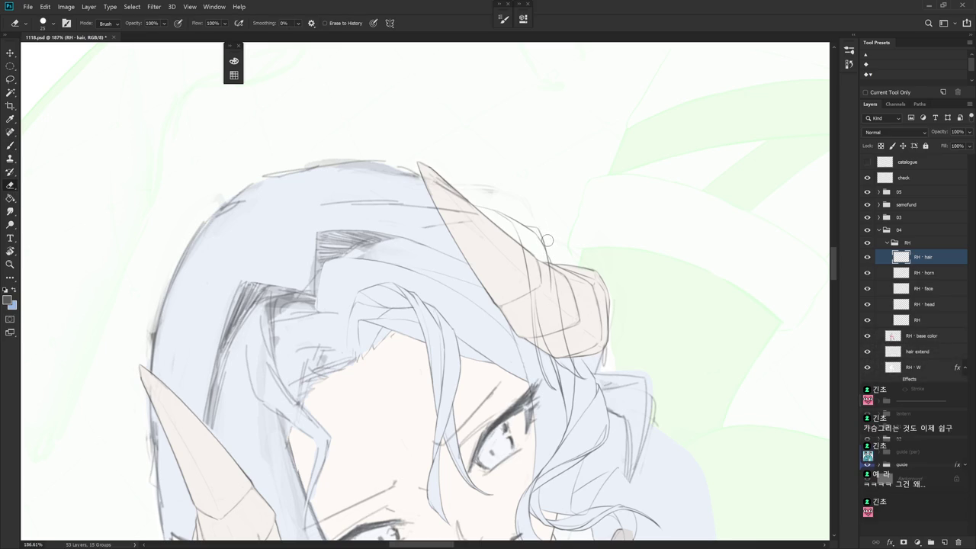
key(b)
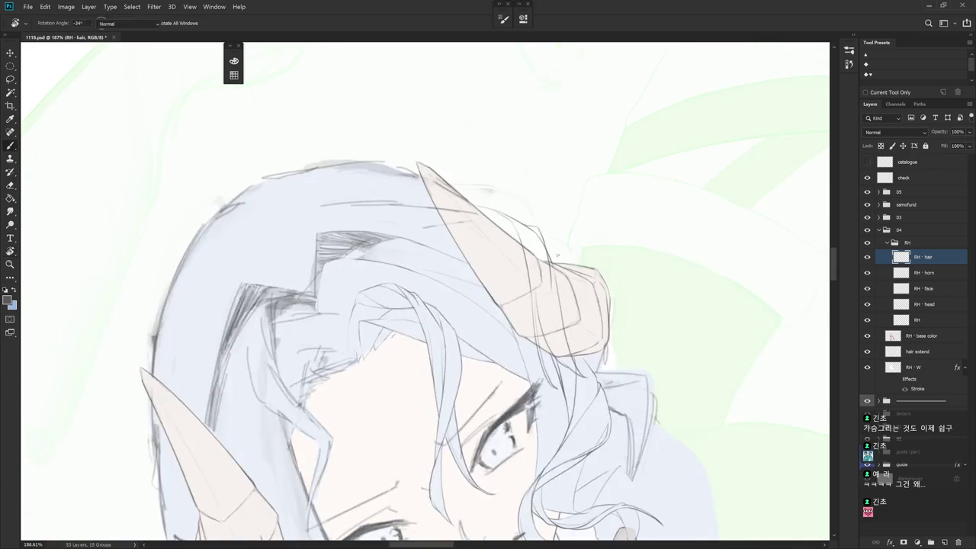
- Draw a strand down from near the horn tip, then zoom out to the whole illustration
drag(545, 262, 550, 318)
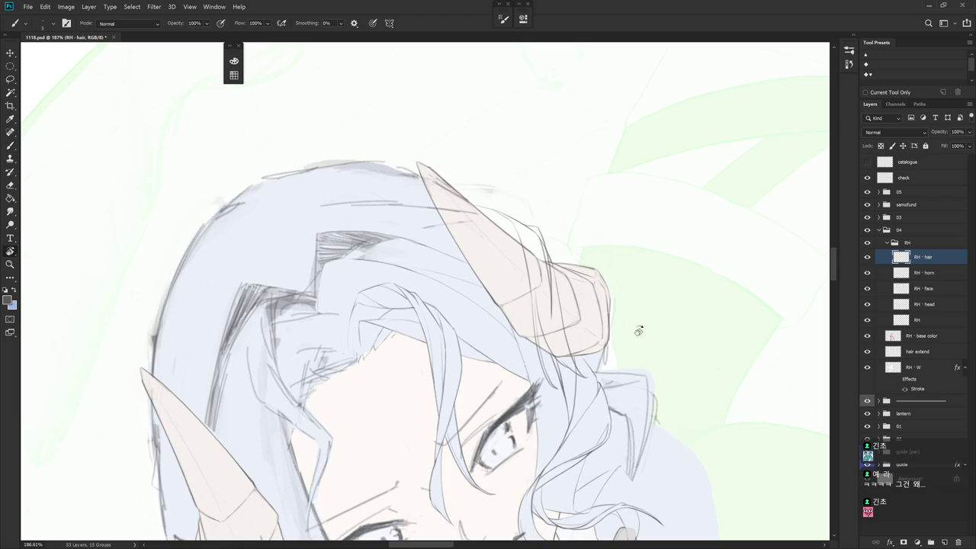
drag(632, 323, 544, 442)
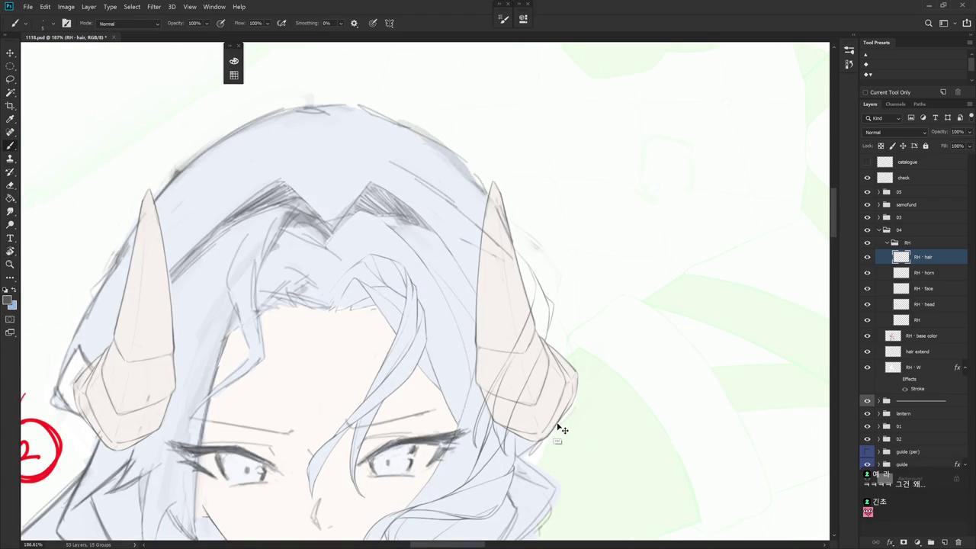
drag(557, 424, 577, 343)
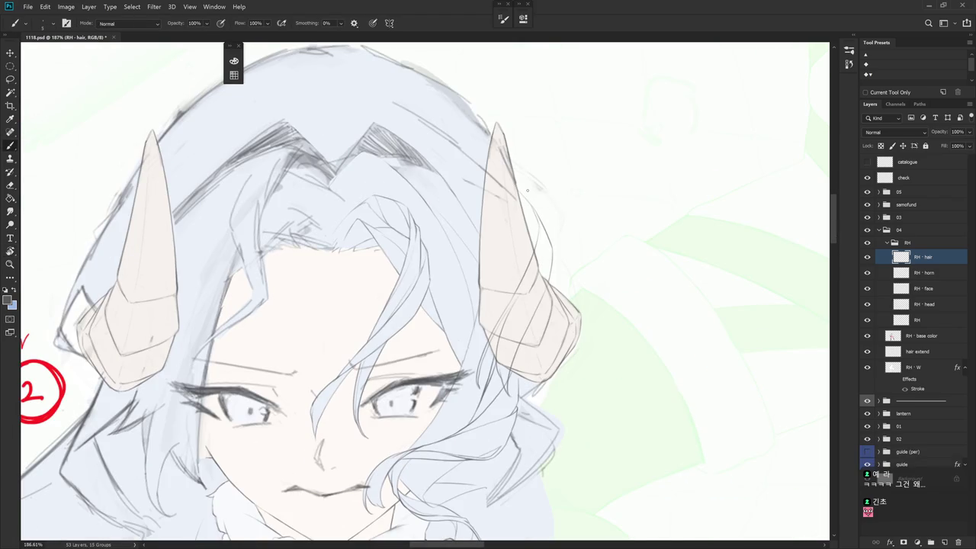
drag(527, 191, 531, 204)
mouse_move(581, 261)
mouse_down()
mouse_move(603, 384)
mouse_move(588, 389)
mouse_up()
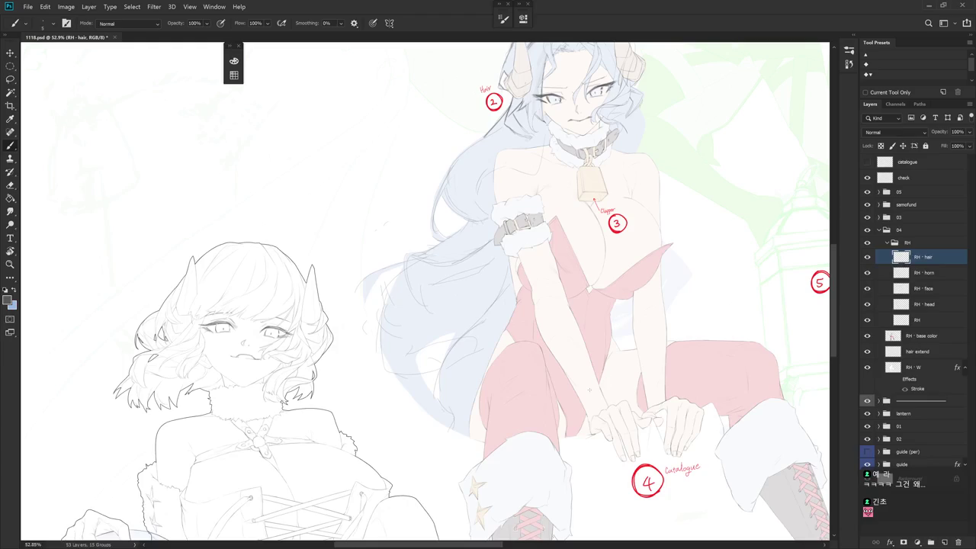
- Zoom in on the horns and draw a new stroke beside the right horn
mouse_move(630, 232)
mouse_down()
mouse_move(597, 214)
mouse_move(609, 214)
mouse_move(572, 250)
mouse_move(579, 309)
mouse_up()
mouse_move(563, 255)
mouse_down()
mouse_move(581, 312)
mouse_move(572, 263)
mouse_move(574, 287)
mouse_up()
key(ctrl+z)
key(ctrl+z)
key(ctrl+z)
drag(563, 232, 571, 305)
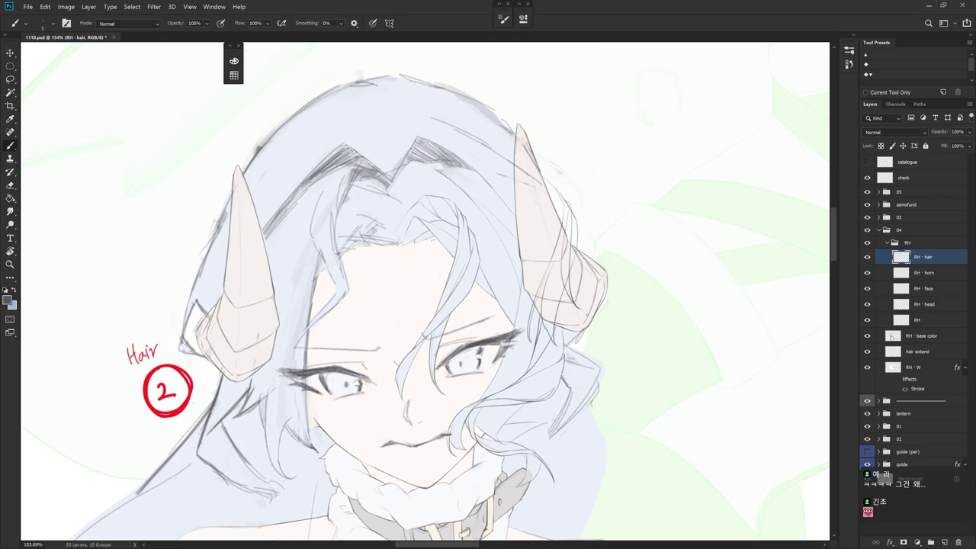
key(e)
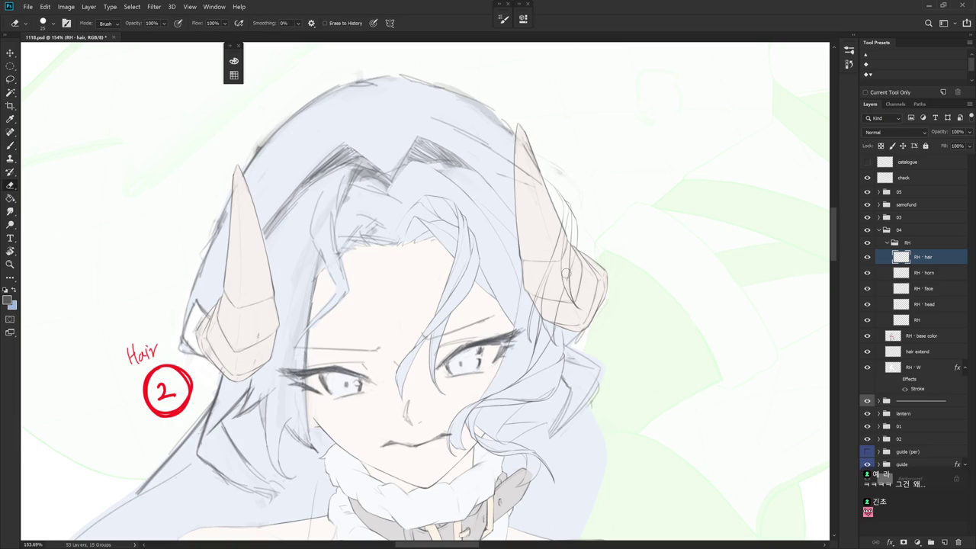
scroll(566, 277, up, 2)
scroll(566, 277, up, 3)
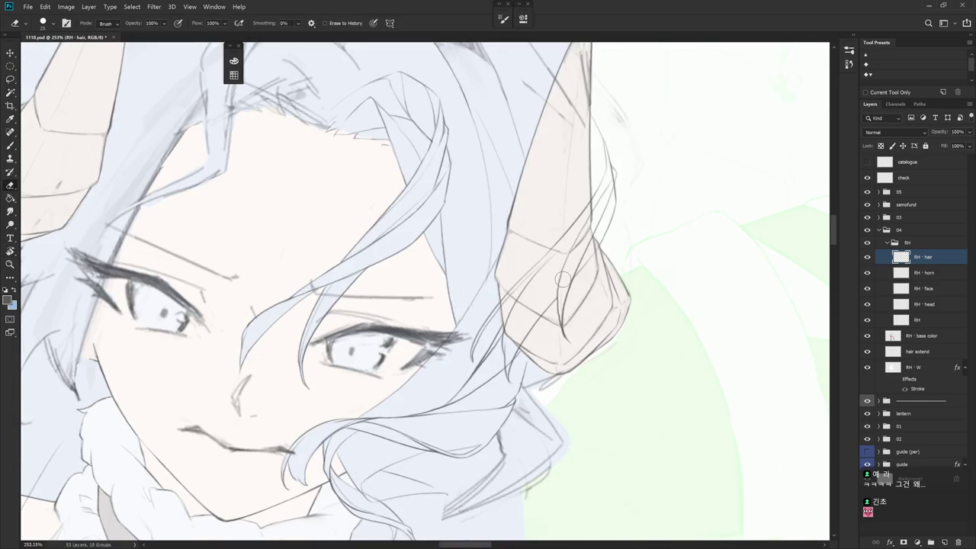
key(b)
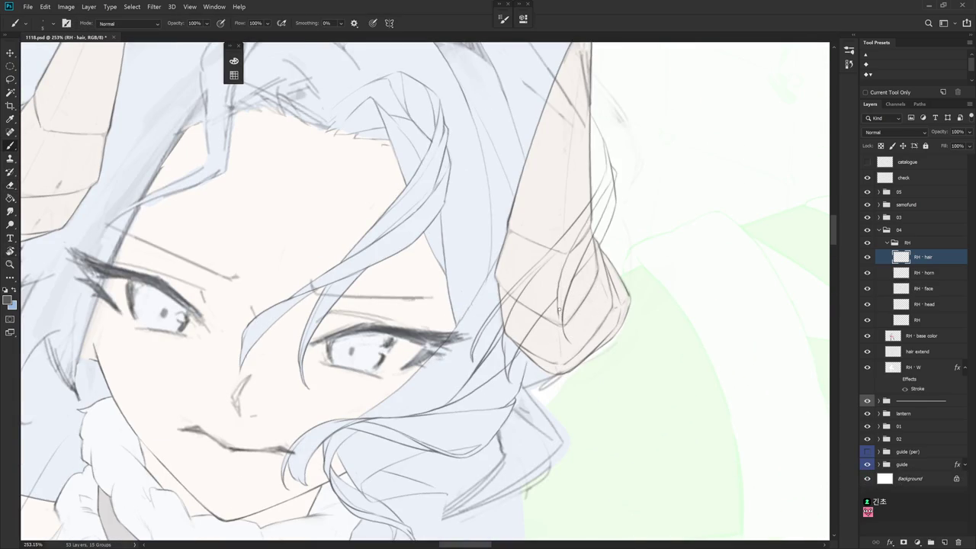
- Redraw a thin hair line along the horn and a short line on its outline
drag(562, 336, 572, 347)
key(ctrl+z)
drag(558, 275, 562, 325)
key(ctrl+z)
drag(559, 269, 564, 320)
drag(576, 286, 564, 229)
key(e)
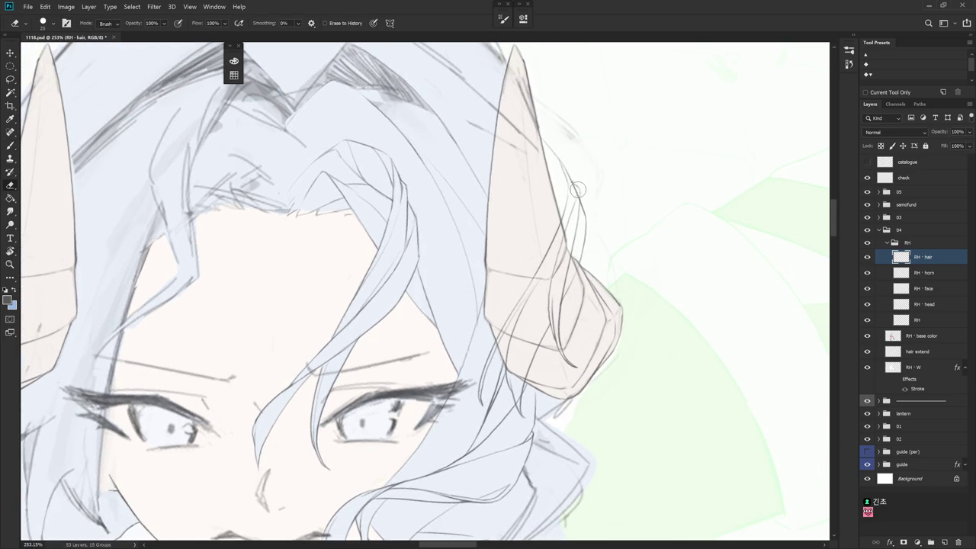
key(b)
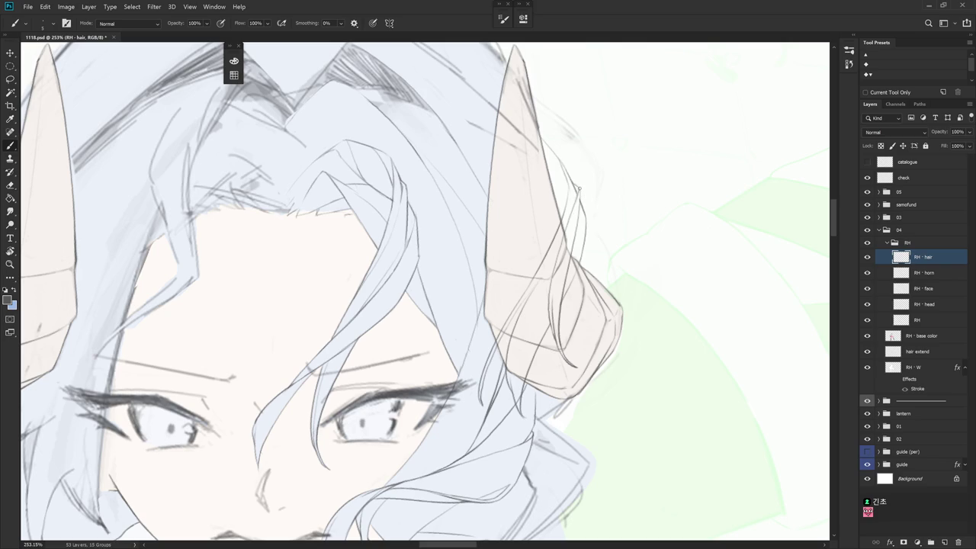
drag(577, 216, 580, 188)
scroll(580, 201, down, 2)
drag(580, 202, 653, 370)
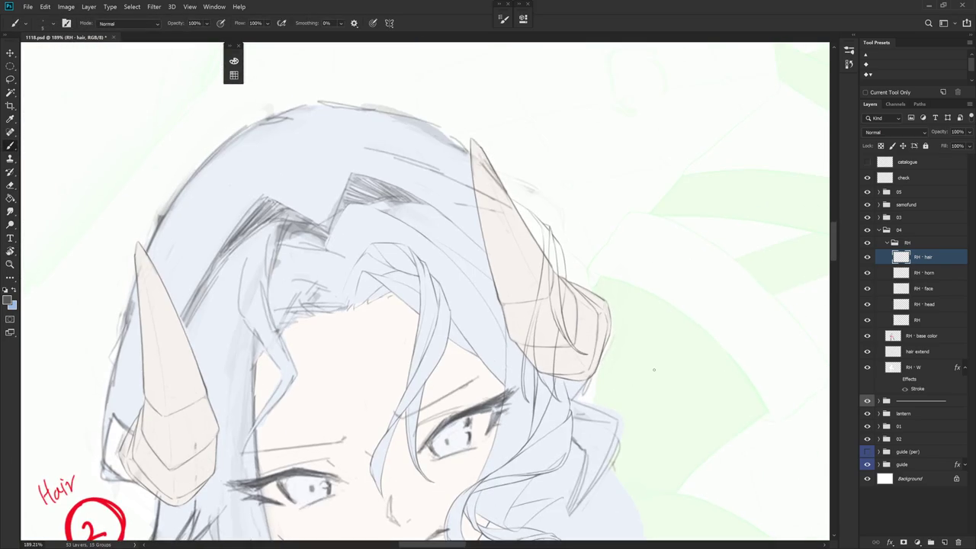
- On RH - horn, Lasso-select the horn edge where the hair strands cross it
click(945, 273)
key(l)
drag(547, 246, 565, 266)
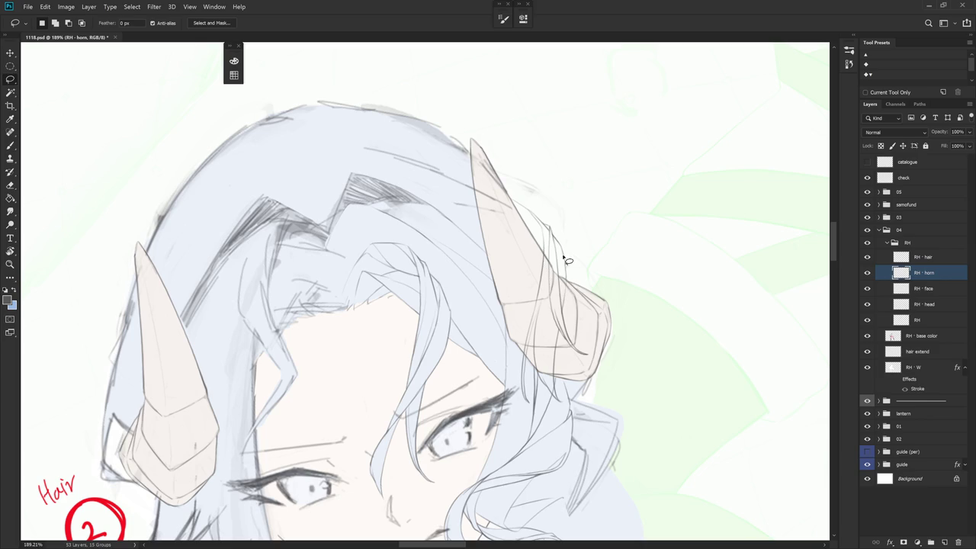
scroll(567, 263, down, 1)
drag(545, 224, 528, 303)
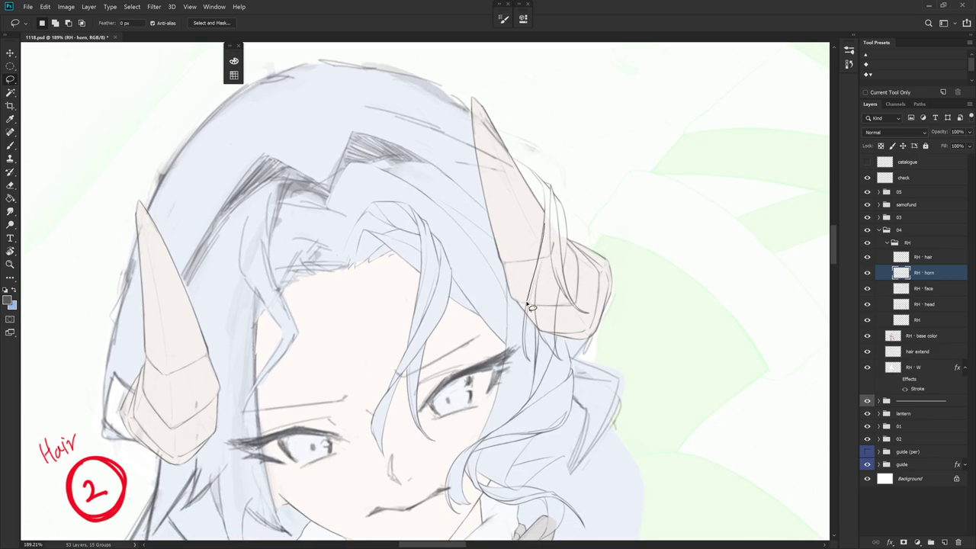
drag(531, 307, 556, 254)
key(ctrl+d)
- Select more horn-edge pieces near the base, level the view, and reselect RH - hair
drag(553, 327, 570, 269)
drag(562, 243, 563, 227)
drag(546, 328, 558, 352)
key(r)
drag(560, 319, 566, 349)
key(e)
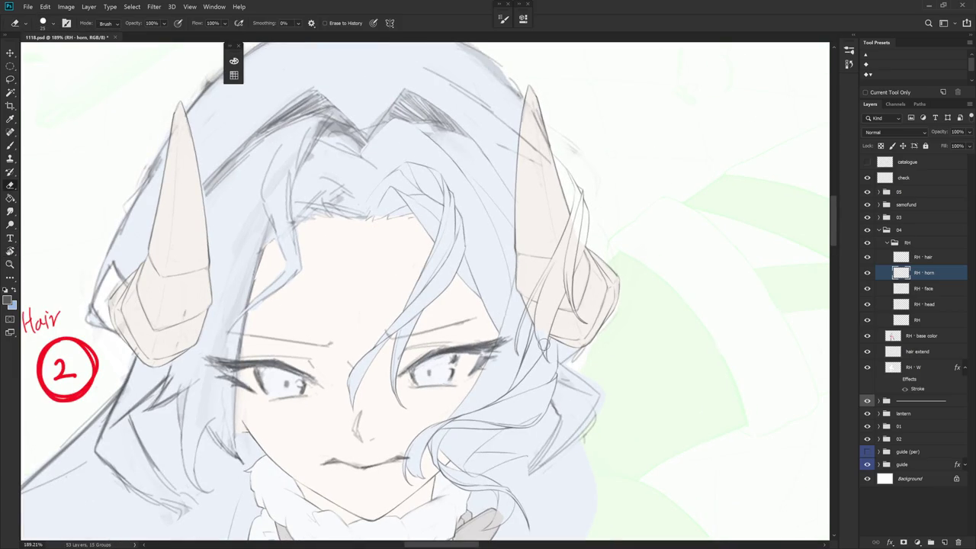
click(926, 257)
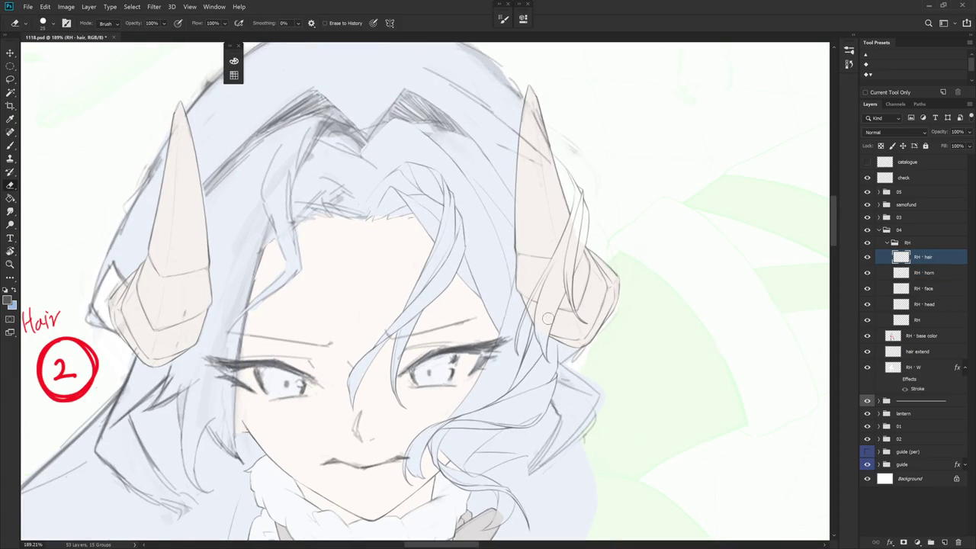
- Draw a line along the right horn's right edge, tilting the canvas for the stroke
drag(557, 357, 643, 402)
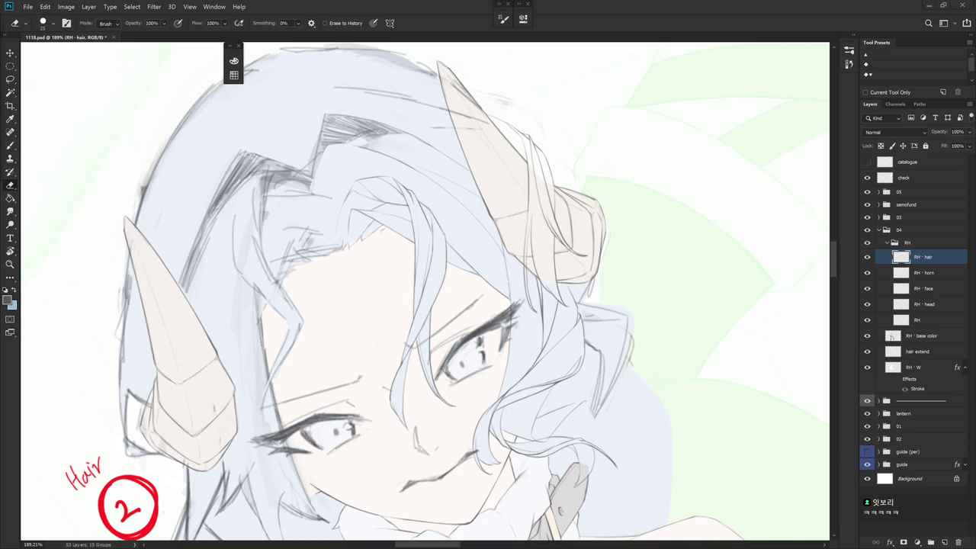
key(b)
drag(627, 409, 617, 342)
drag(624, 396, 551, 323)
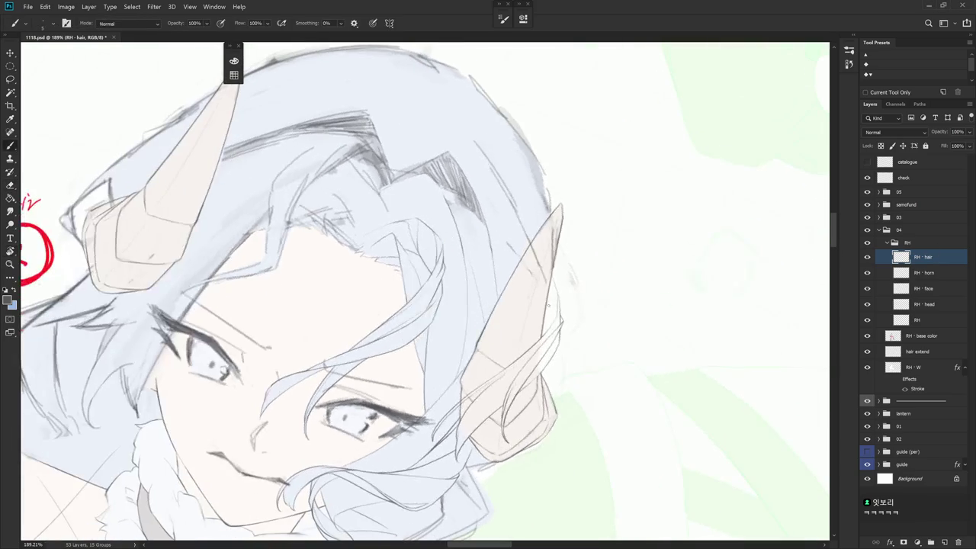
mouse_move(553, 273)
mouse_down()
mouse_move(561, 312)
mouse_move(570, 253)
mouse_move(538, 340)
mouse_up()
key(r)
key(r)
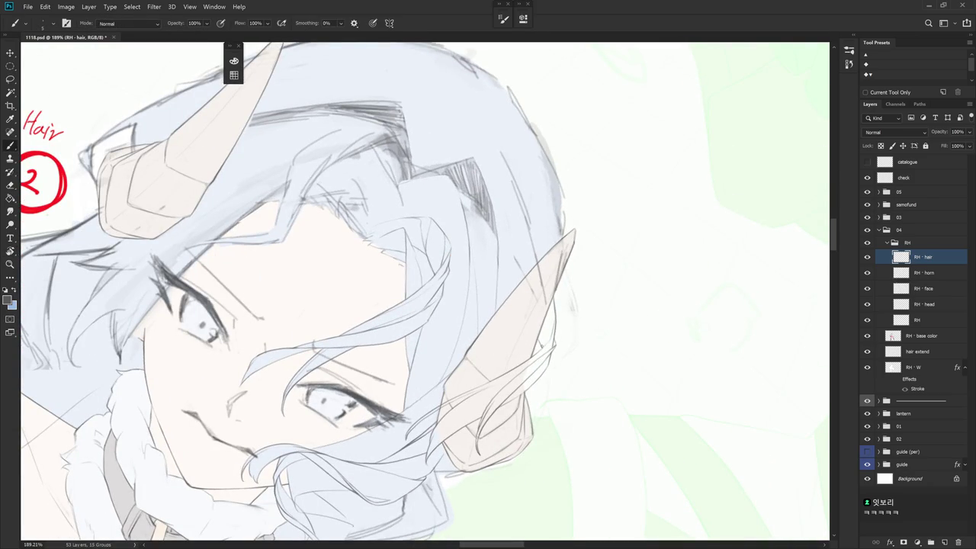
key(r)
drag(540, 344, 604, 459)
key(e)
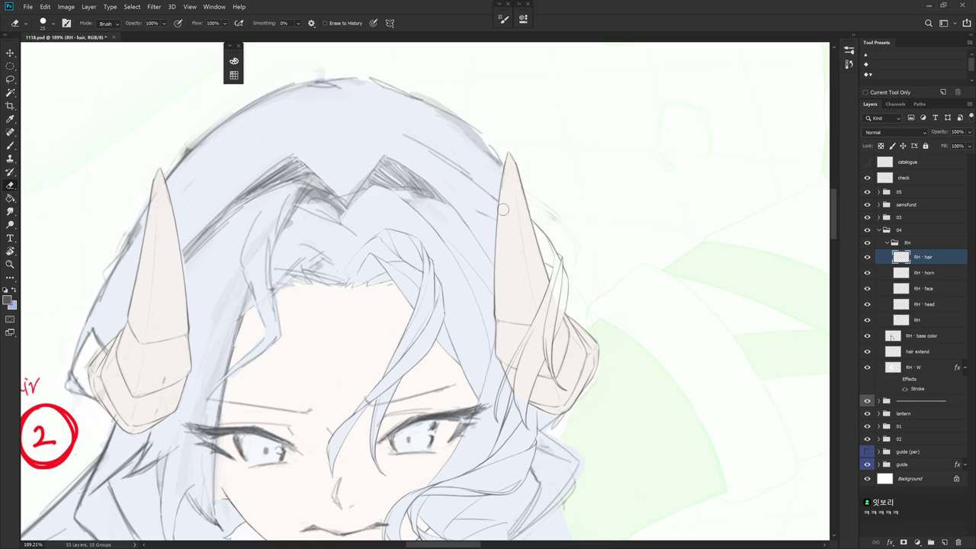
- Draw a thin hair strand by the right horn, redrawing it and adding a dark accent
scroll(509, 150, down, 2)
scroll(534, 183, down, 3)
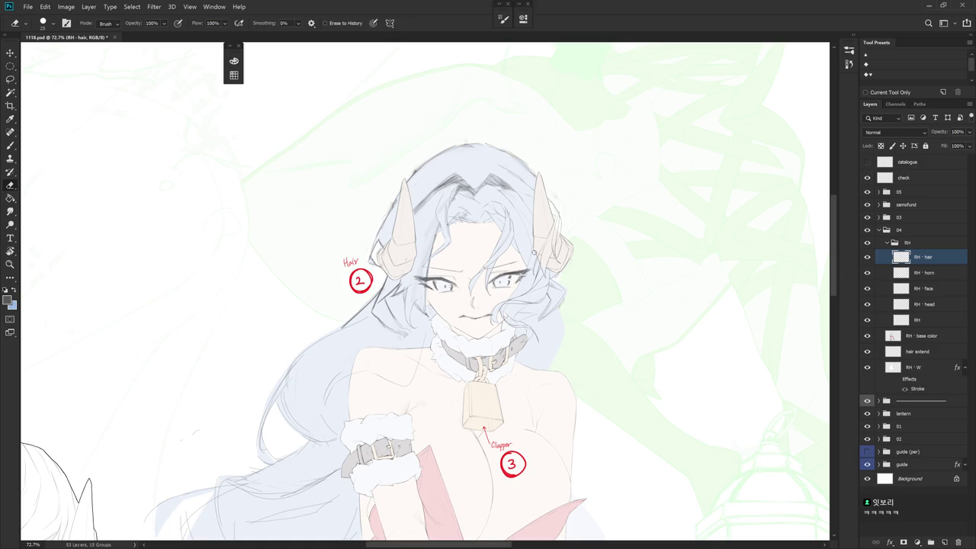
scroll(533, 253, up, 3)
key(b)
scroll(505, 127, up, 1)
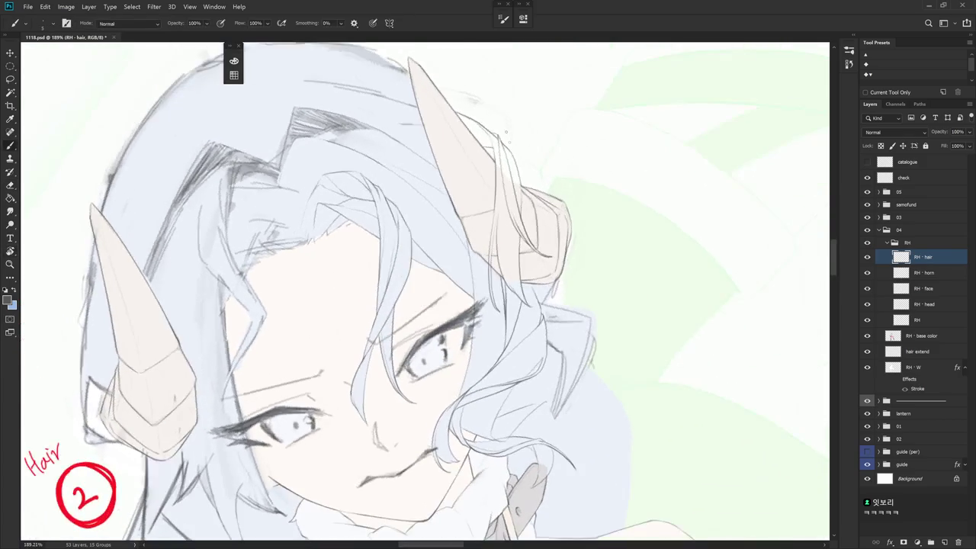
drag(513, 158, 508, 254)
key(ctrl+z)
key(ctrl+z)
key(ctrl+z)
drag(500, 216, 507, 262)
key(ctrl+z)
drag(505, 216, 509, 277)
drag(516, 183, 515, 197)
key(e)
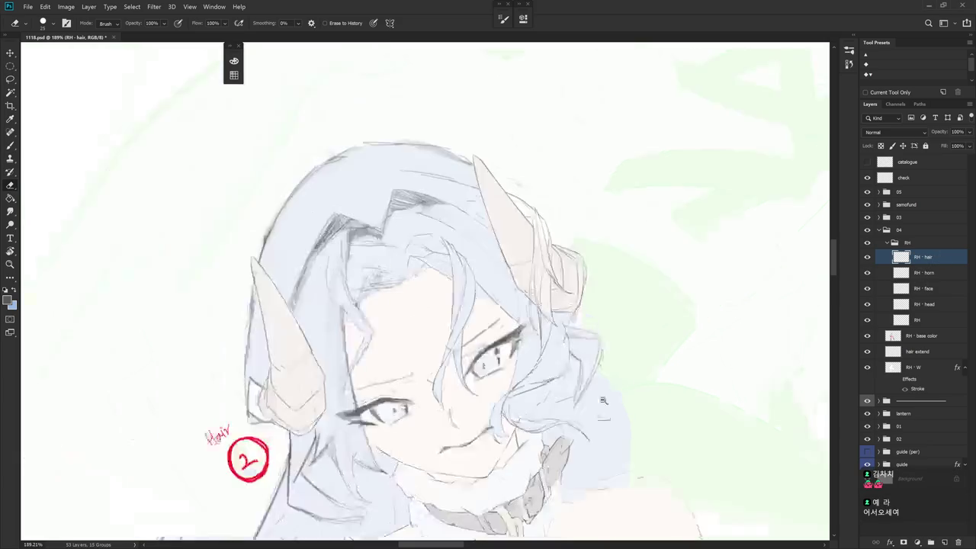
- Rotate the face upright and enlarge the eraser to clean up the strands
scroll(570, 322, down, 3)
key(b)
drag(599, 300, 582, 366)
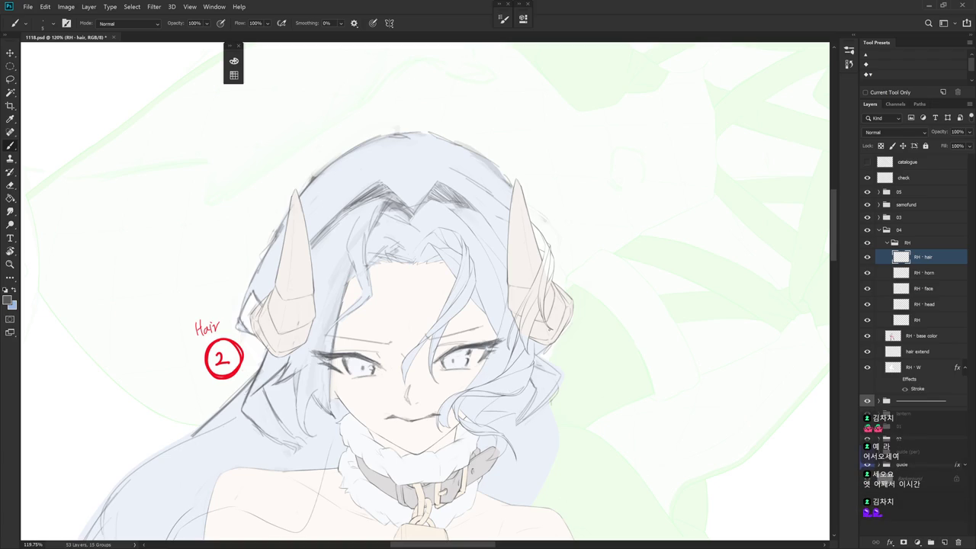
scroll(557, 389, up, 1)
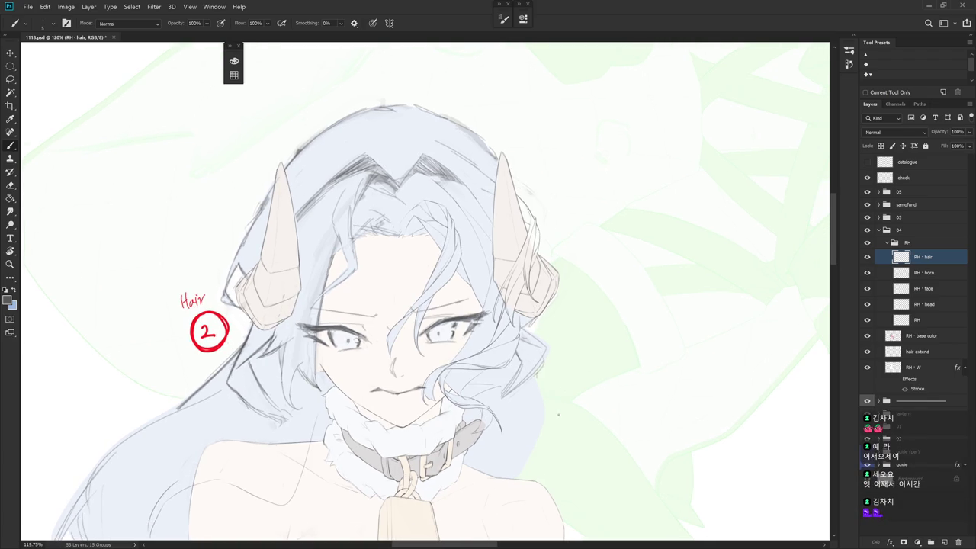
key(e)
scroll(556, 320, up, 2)
key(bracketright)
key(bracketright)
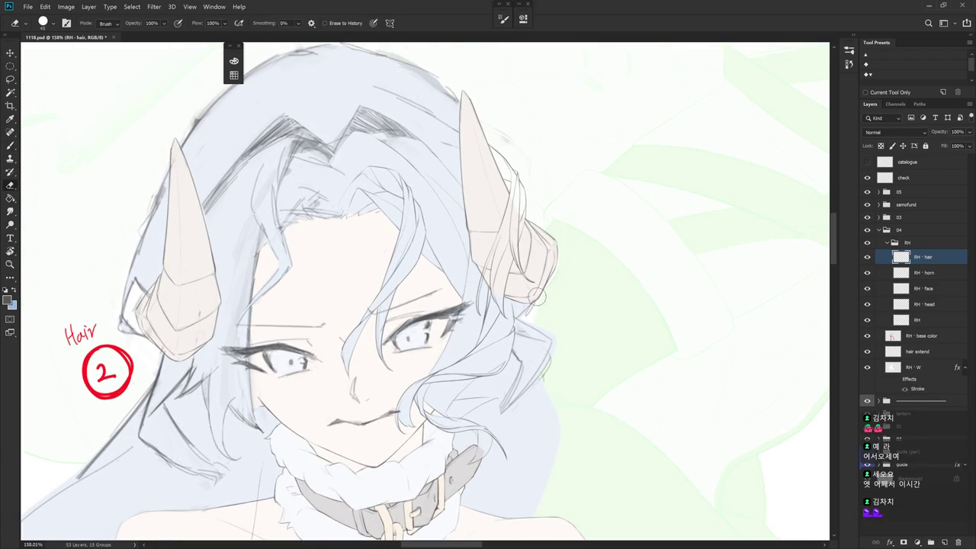
key(b)
- Draw and refine the hair edge line running down beside the right horn
drag(554, 281, 550, 324)
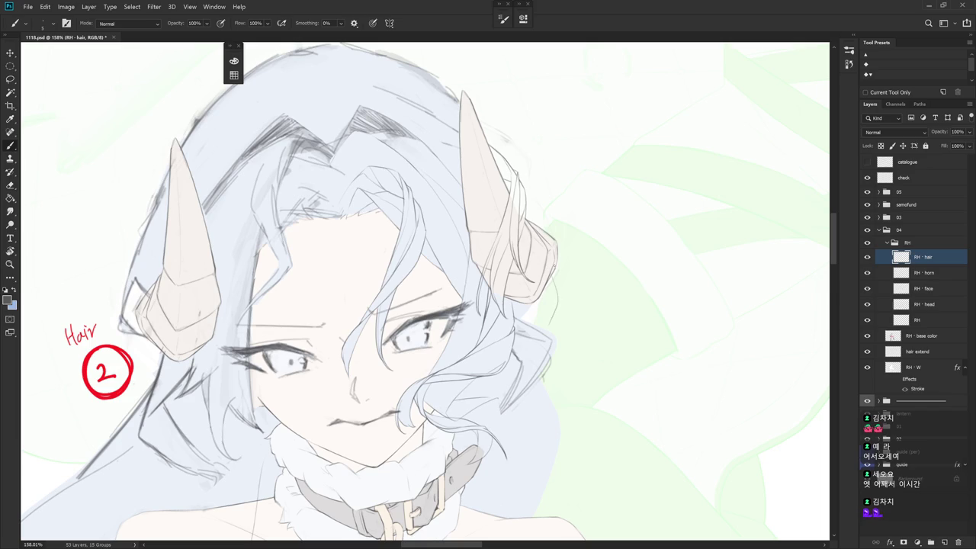
mouse_move(555, 278)
mouse_down()
mouse_move(558, 338)
mouse_move(547, 335)
mouse_up()
drag(555, 314, 546, 336)
key(ctrl+z)
key(e)
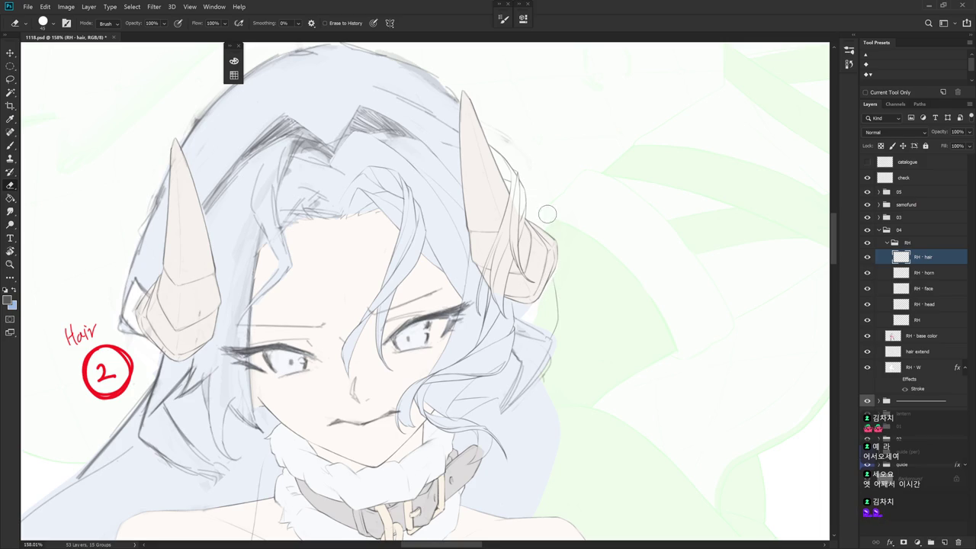
scroll(569, 206, down, 3)
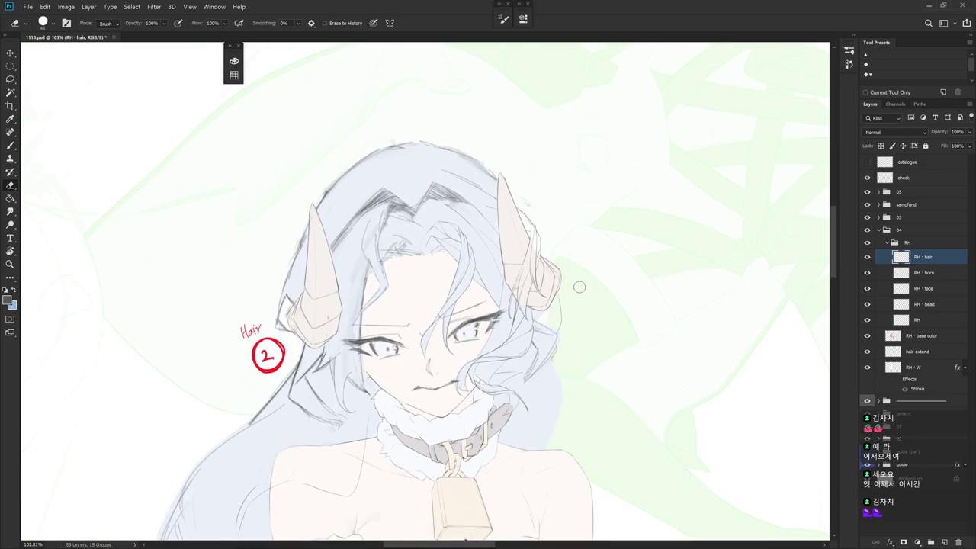
key(r)
drag(580, 286, 559, 305)
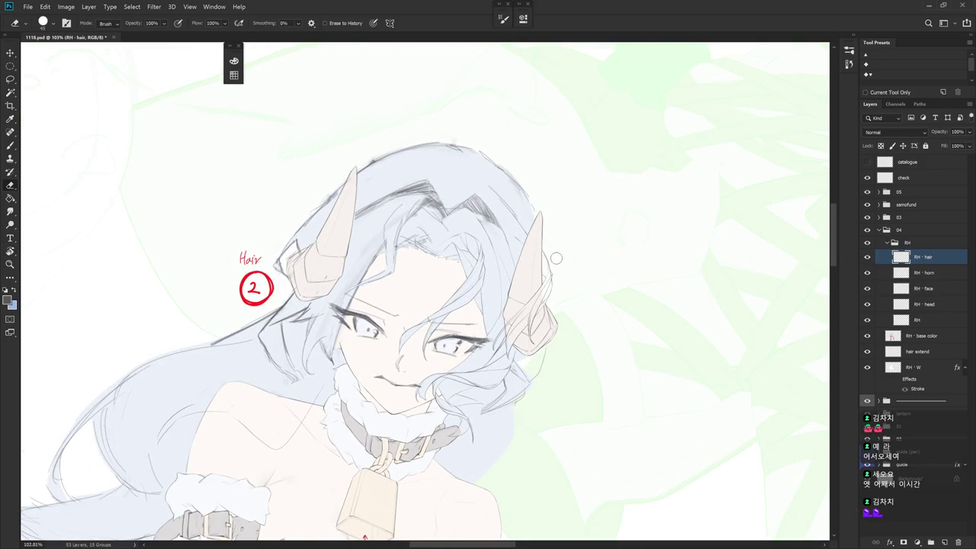
key(b)
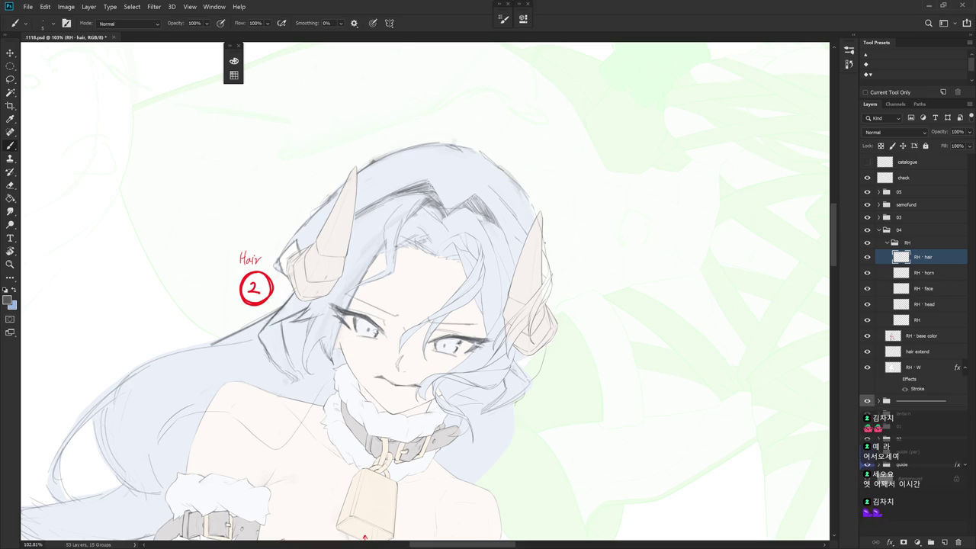
key(r)
click(576, 281)
drag(576, 281, 560, 313)
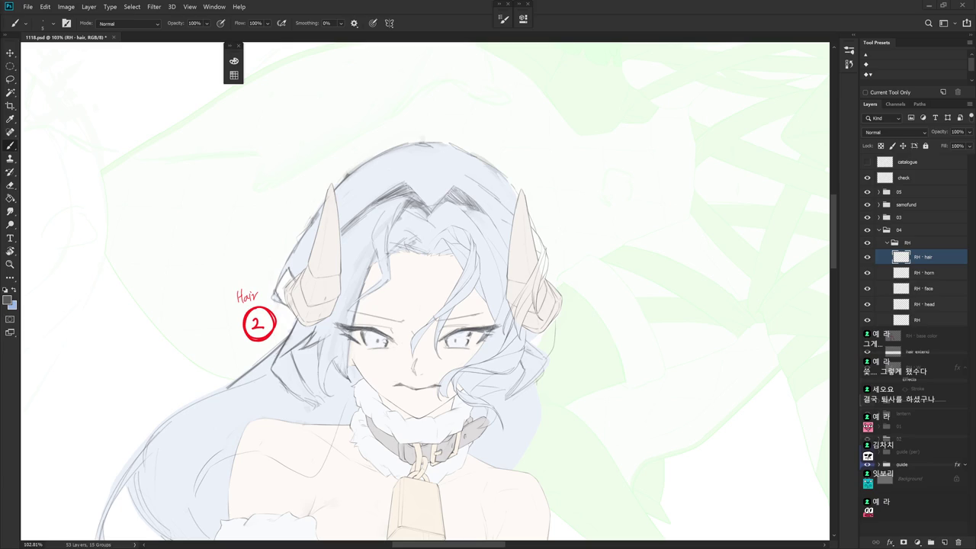
key(r)
drag(614, 320, 617, 279)
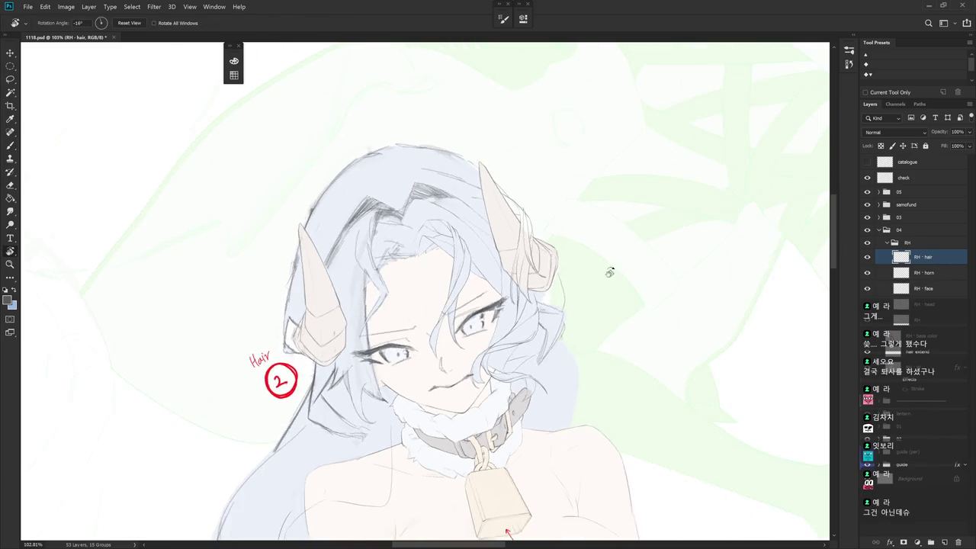
key(b)
scroll(507, 214, up, 3)
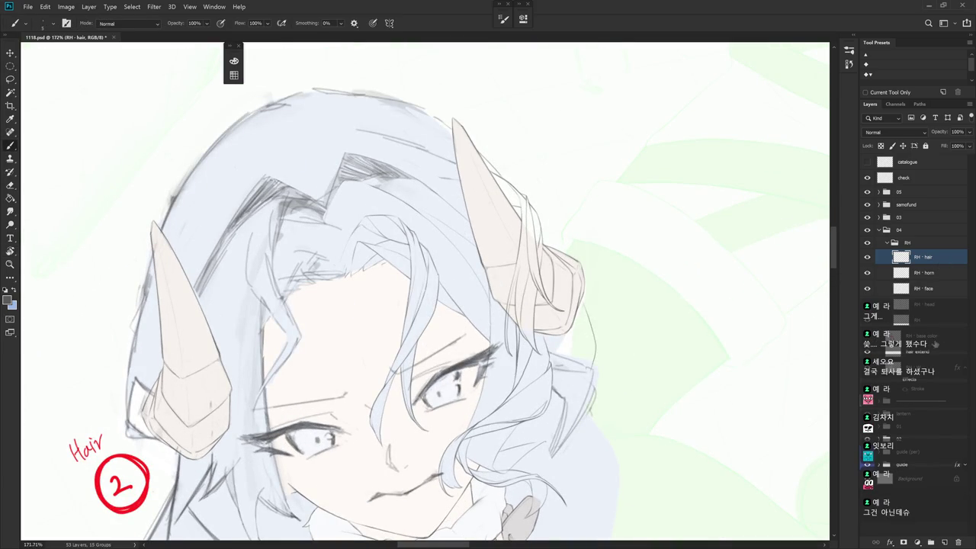
click(934, 340)
key(r)
drag(648, 350, 625, 425)
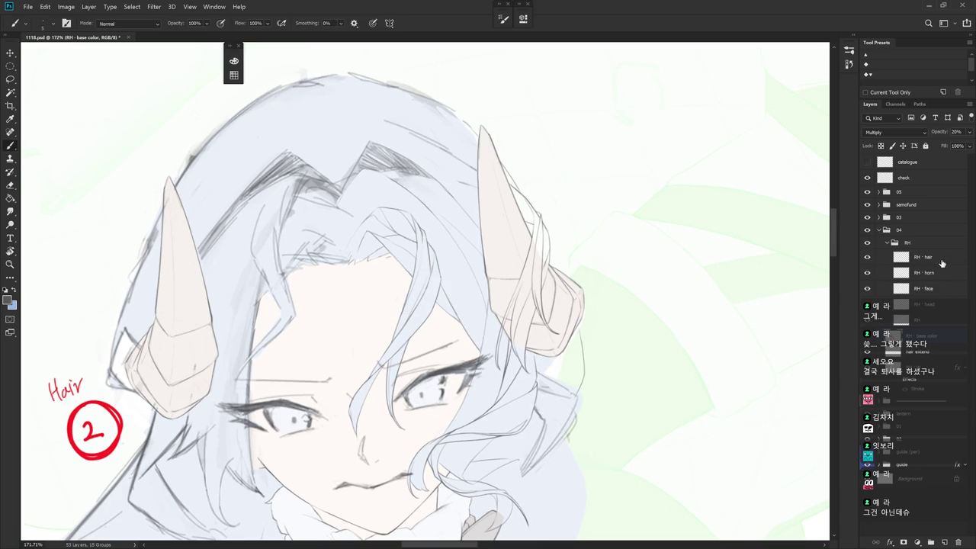
- Reselect RH - hair with the Brush and rotate the canvas to a drawing angle
click(942, 263)
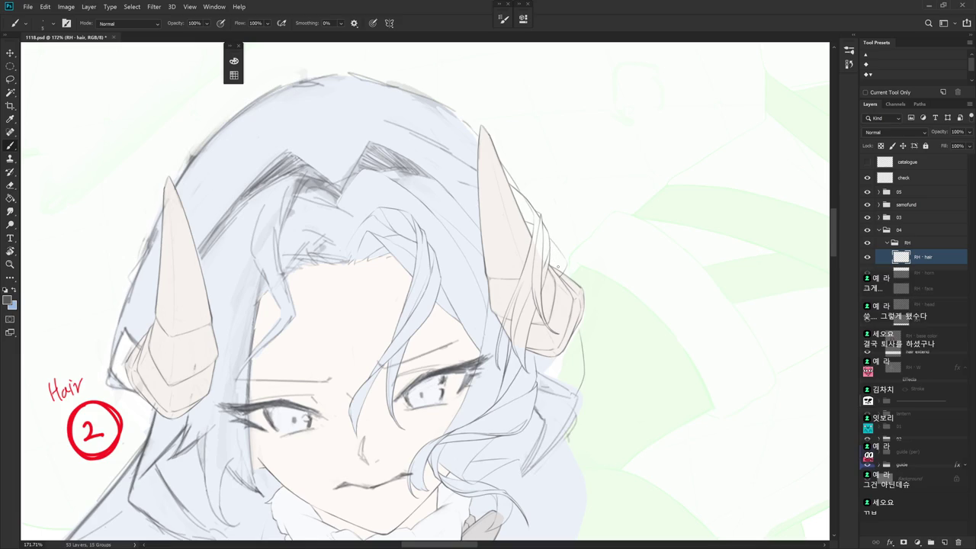
key(alt+bracketleft)
key(r)
drag(558, 267, 605, 419)
key(e)
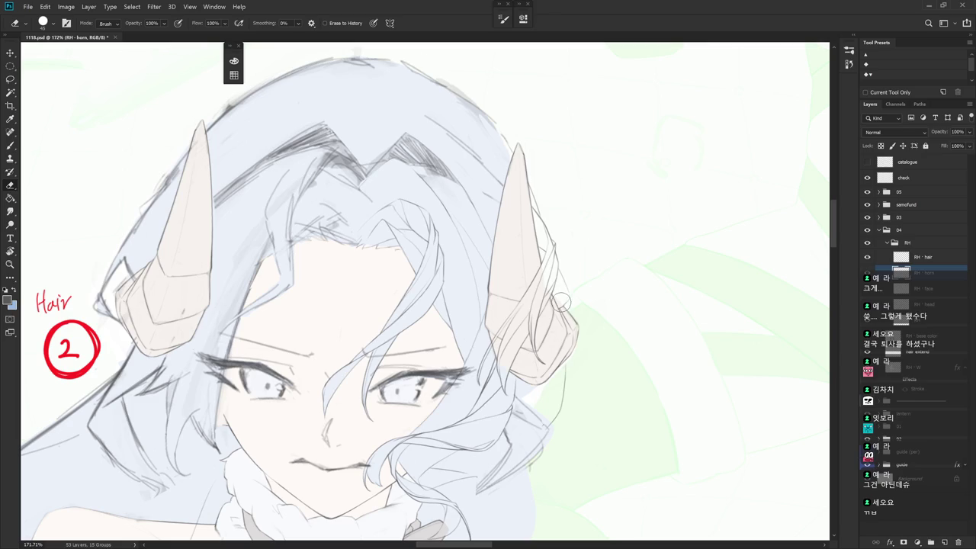
key(r)
drag(603, 377, 608, 331)
key(b)
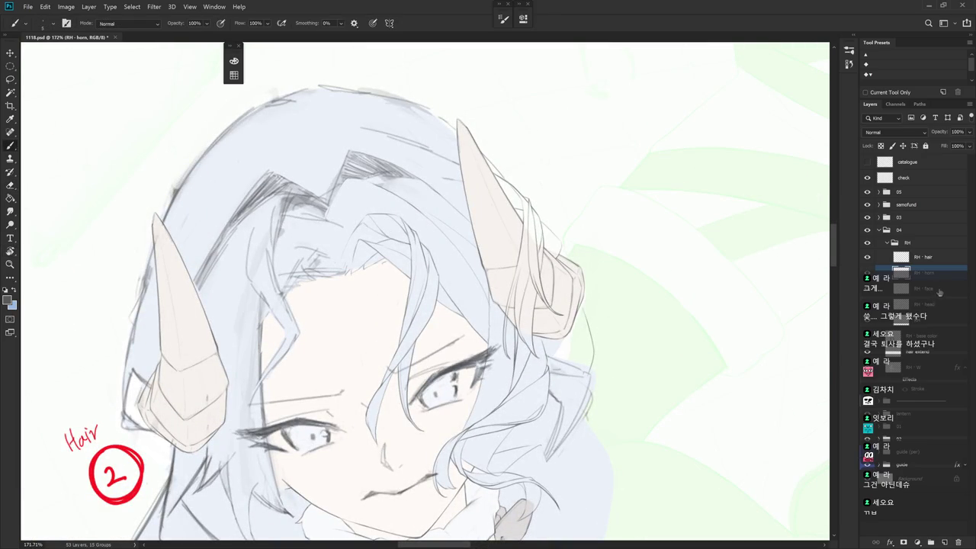
drag(945, 267, 945, 263)
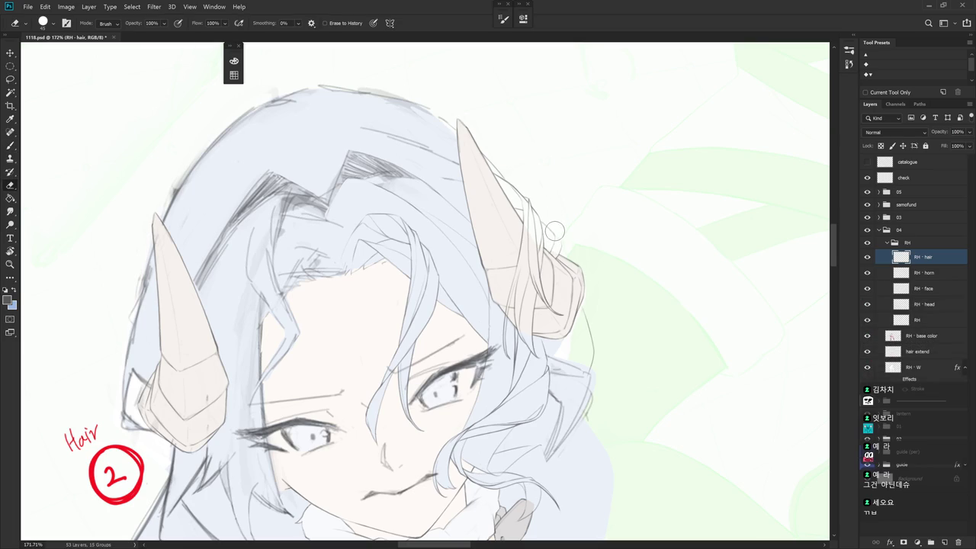
key(r)
drag(556, 230, 564, 264)
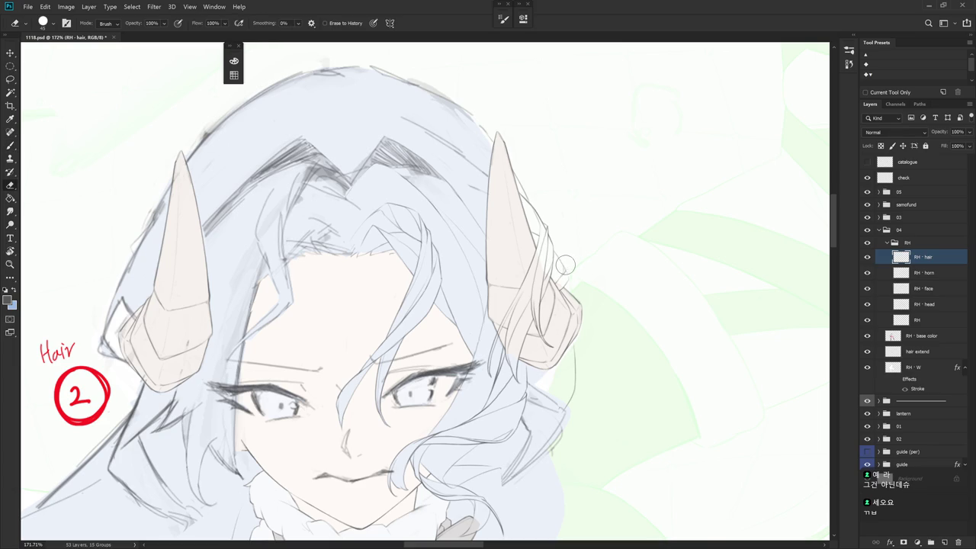
- Sketch short hair lines beside the right horn, at its top and by the right ear
drag(563, 266, 563, 268)
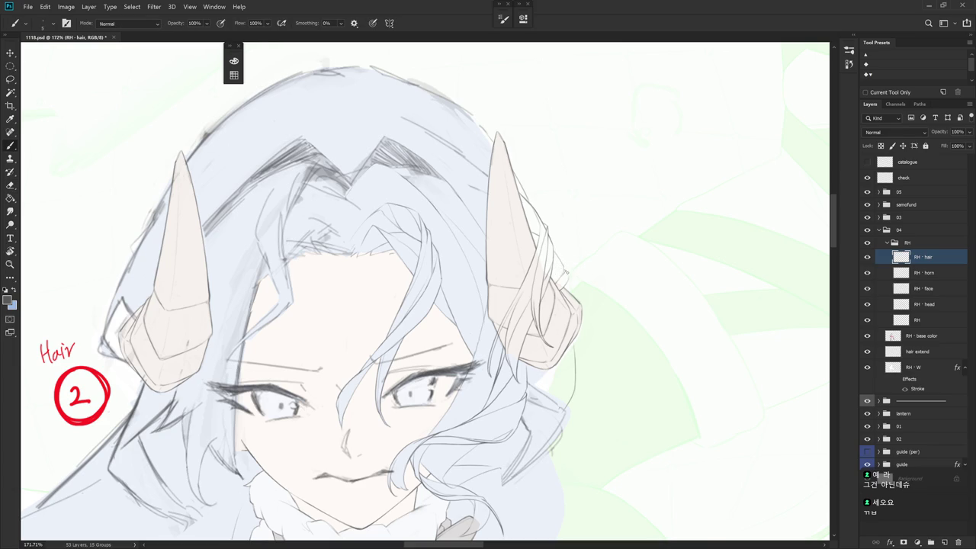
mouse_move(565, 269)
mouse_down()
mouse_move(566, 282)
mouse_move(534, 180)
mouse_move(533, 205)
mouse_up()
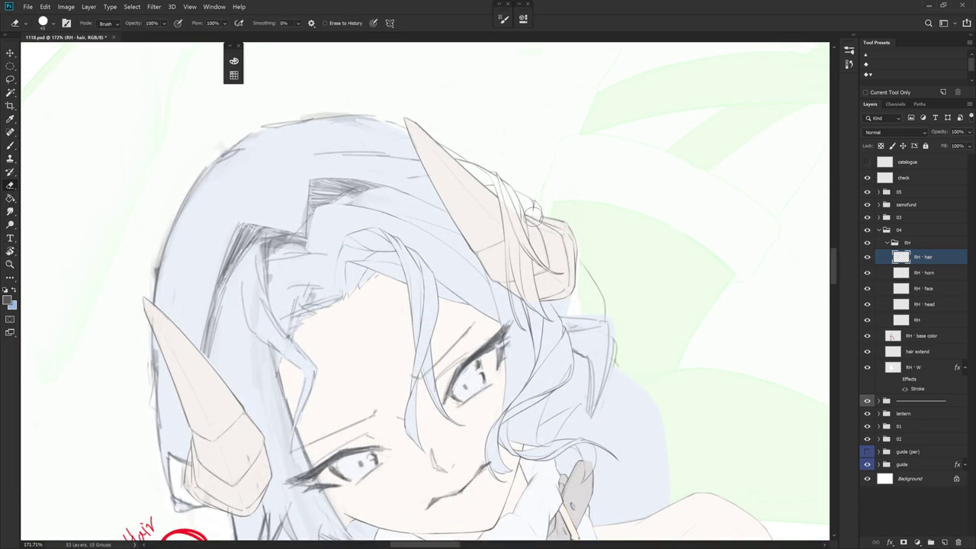
drag(533, 203, 535, 209)
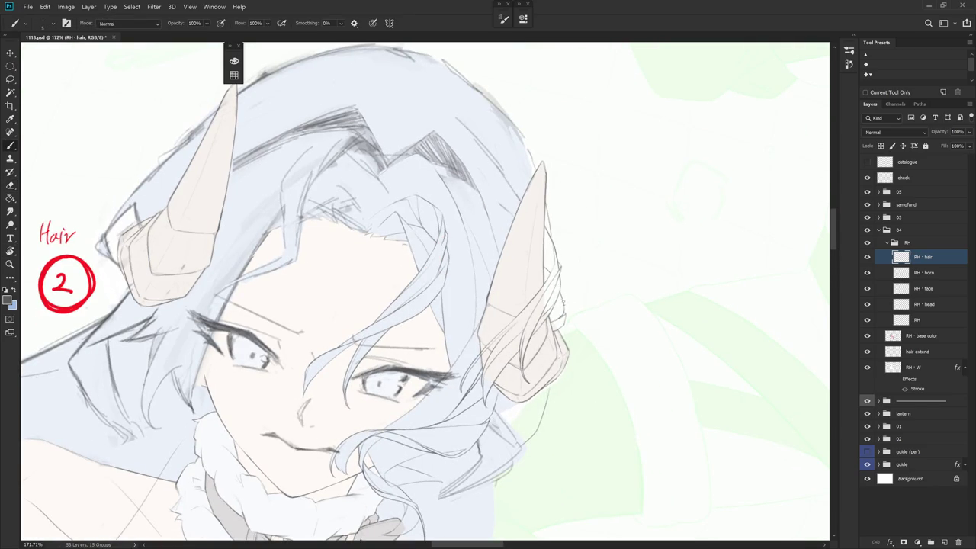
drag(555, 287, 565, 313)
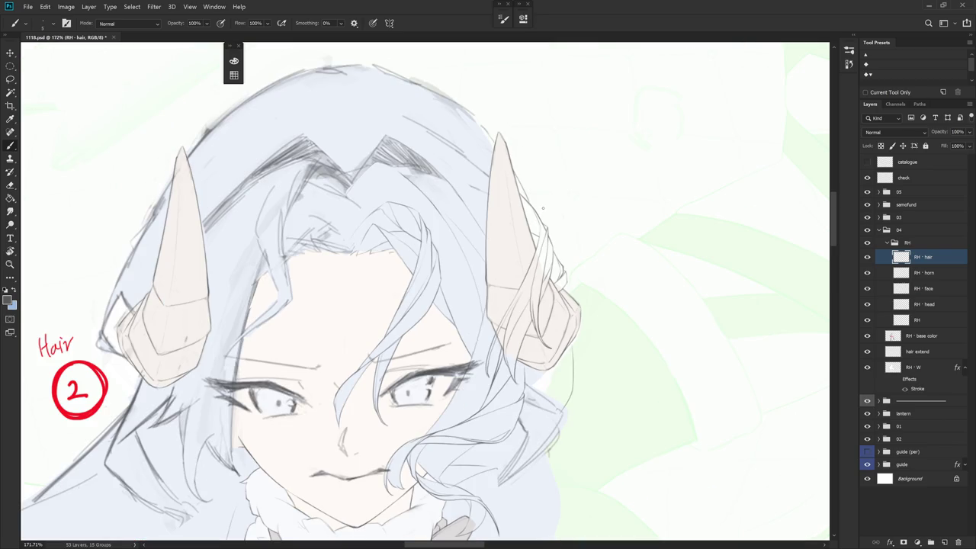
scroll(543, 208, down, 2)
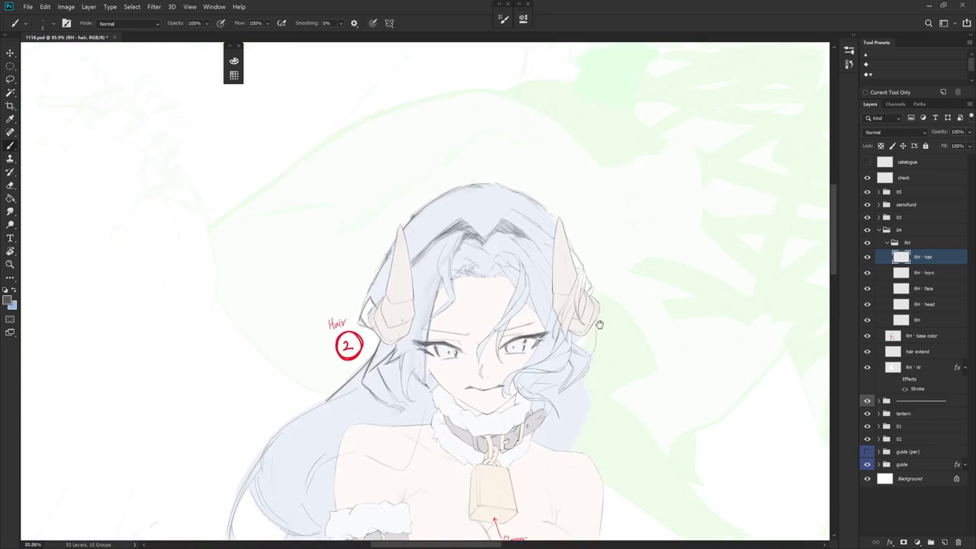
scroll(605, 337, down, 2)
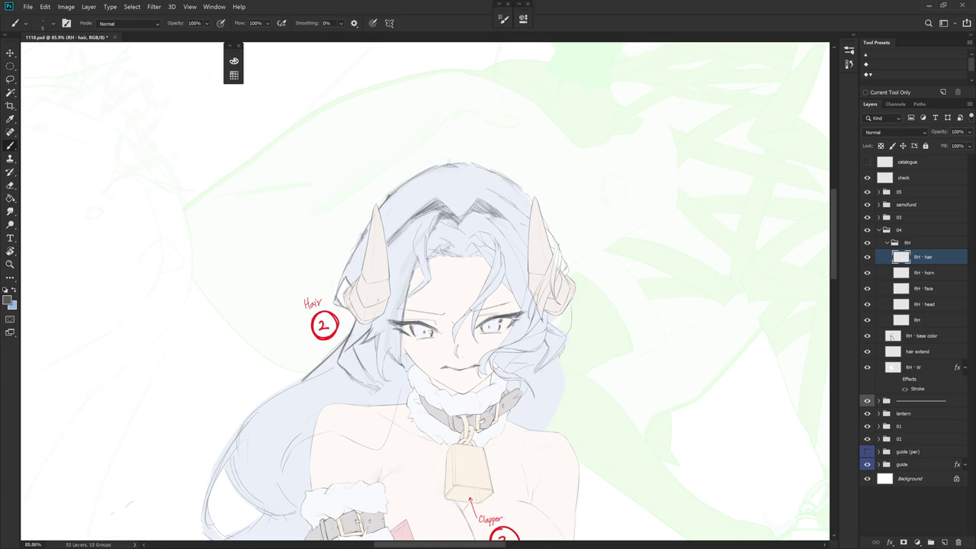
scroll(572, 361, up, 3)
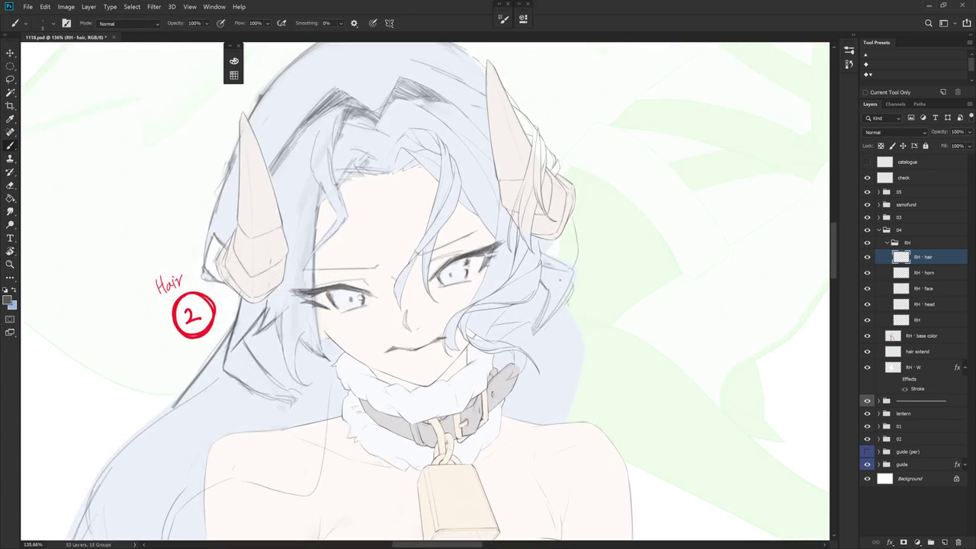
- Lasso the hair curl right of the face and fill it with the pale blue hair colour
key(l)
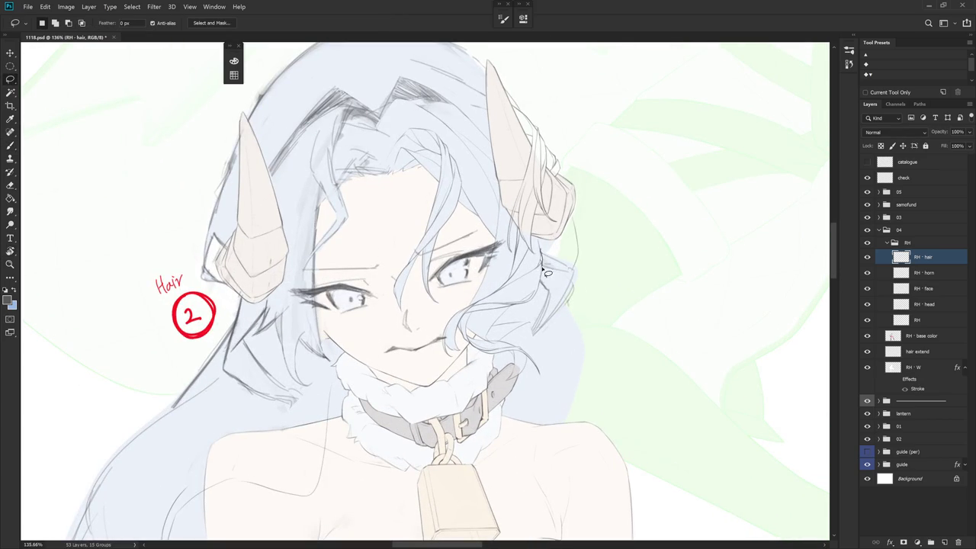
drag(546, 282, 568, 263)
key(b)
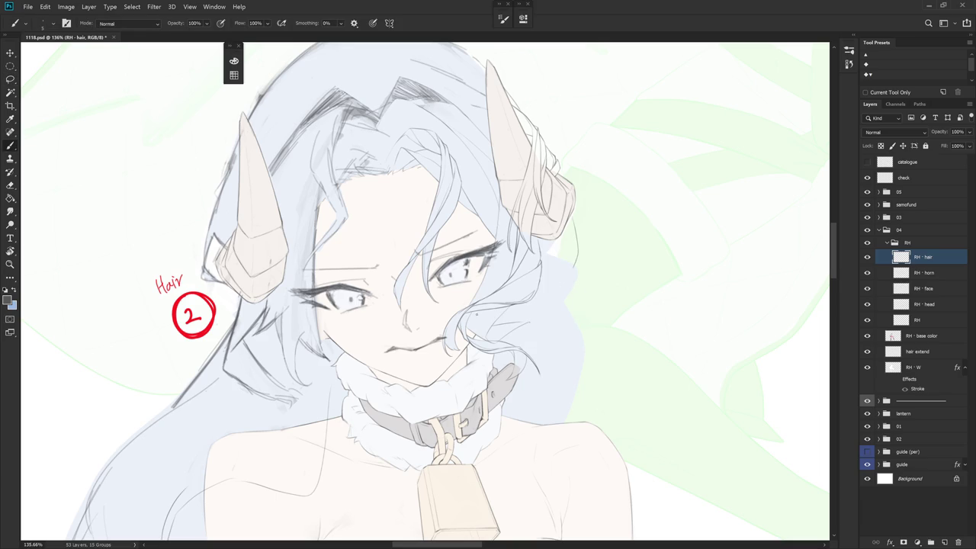
- Draw thin strand lines through the curl on a tilted view, undoing one rejected stroke
key(r)
drag(612, 366, 497, 367)
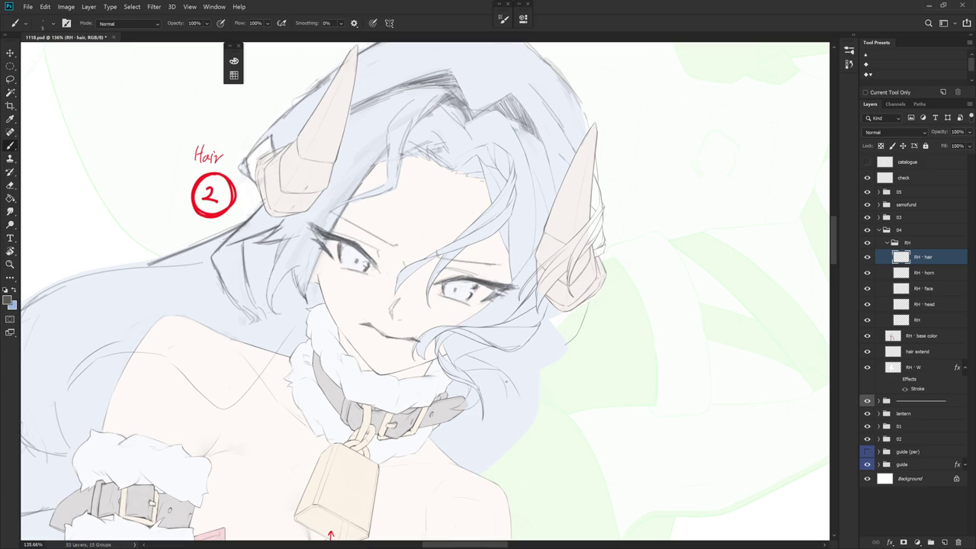
mouse_move(503, 372)
mouse_down()
mouse_move(515, 392)
mouse_move(608, 303)
mouse_move(603, 261)
mouse_up()
key(r)
key(r)
key(e)
scroll(539, 271, up, 4)
scroll(538, 272, up, 2)
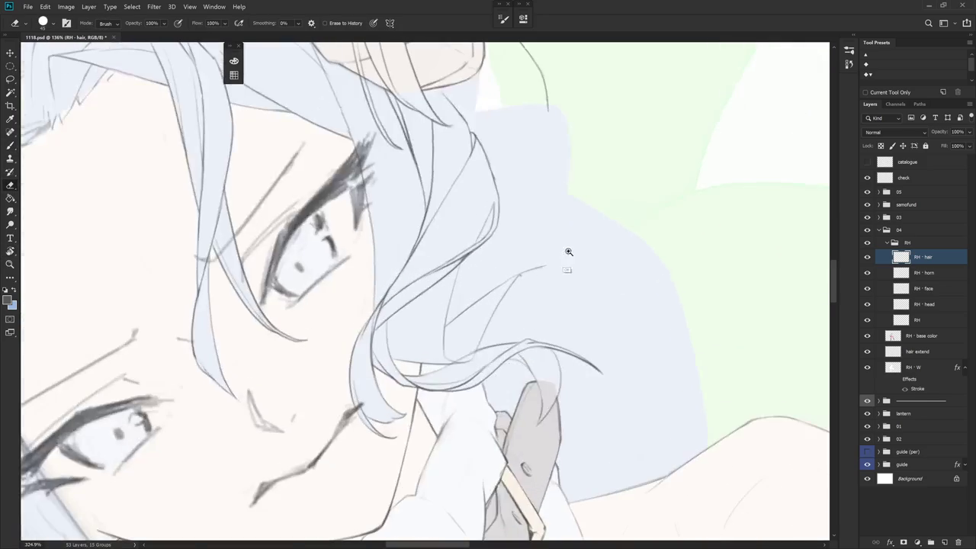
key(b)
drag(524, 272, 563, 262)
key(r)
drag(623, 299, 580, 427)
key(b)
mouse_move(444, 321)
mouse_down()
mouse_move(469, 314)
mouse_move(497, 366)
mouse_move(501, 342)
mouse_up()
key(ctrl+z)
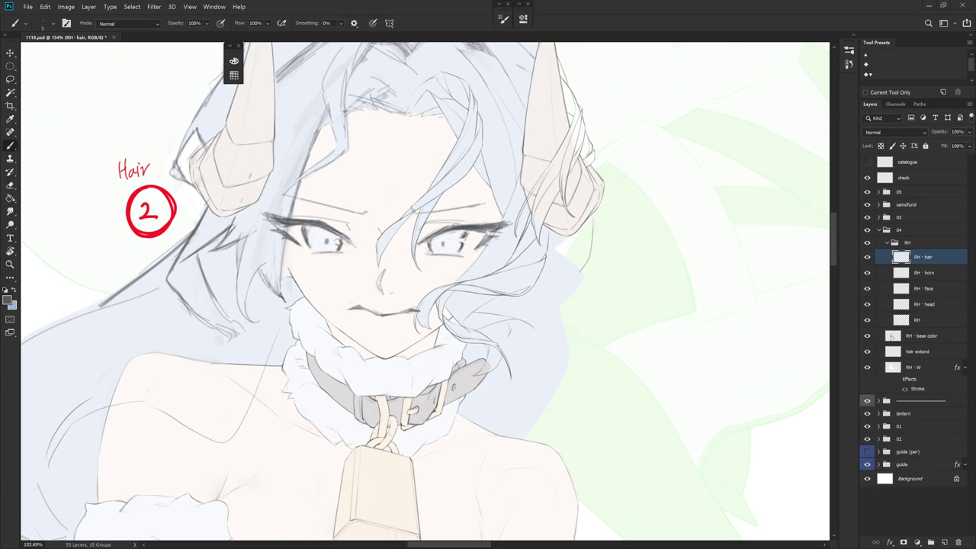
- Extend the hair strand line downward at new canvas angles and erase stray marks
key(r)
drag(826, 284, 555, 399)
drag(488, 366, 496, 379)
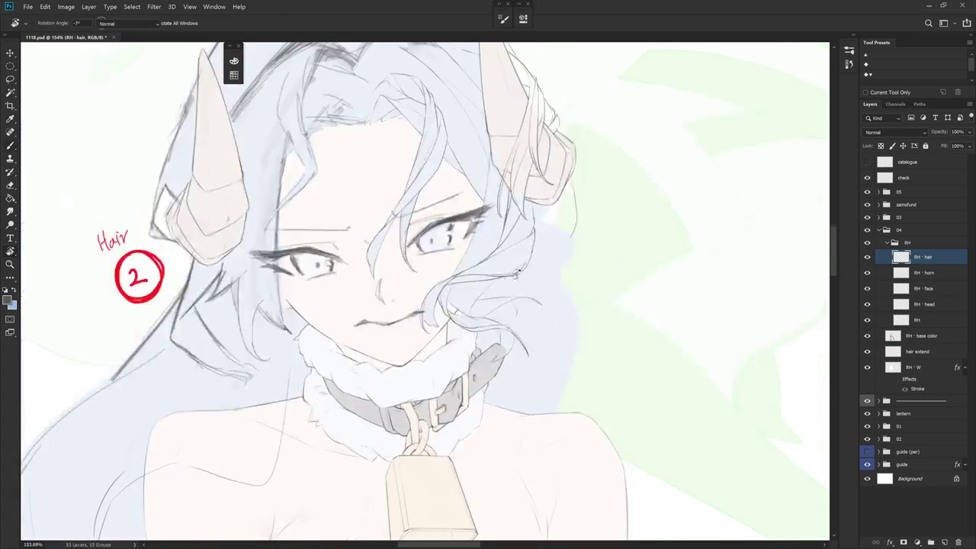
key(r)
drag(577, 305, 511, 344)
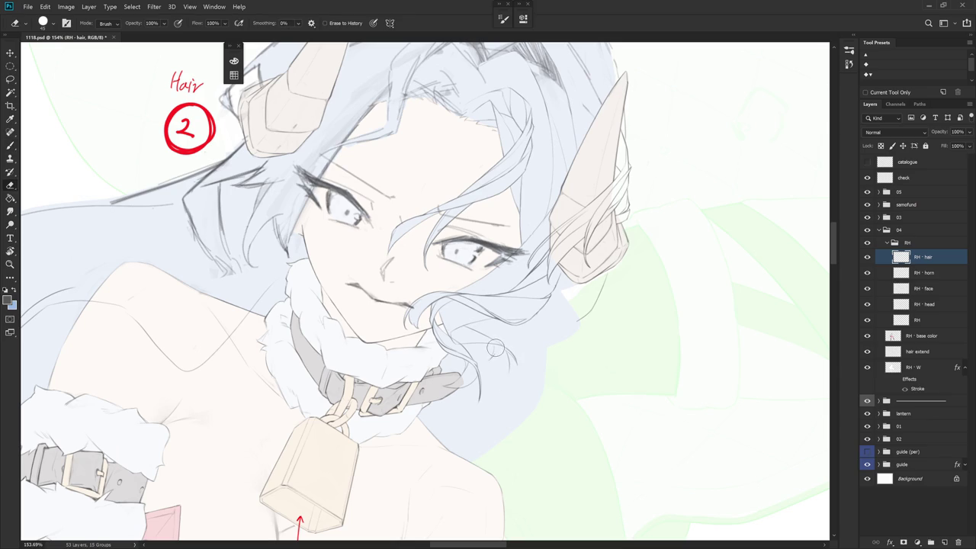
key(e)
key(b)
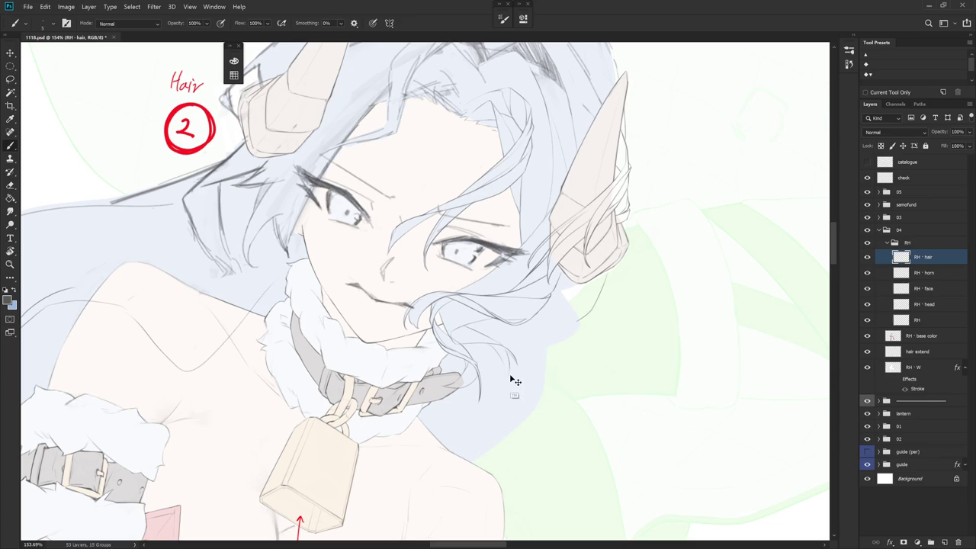
key(r)
mouse_move(510, 377)
mouse_down()
mouse_move(583, 343)
mouse_move(502, 373)
mouse_up()
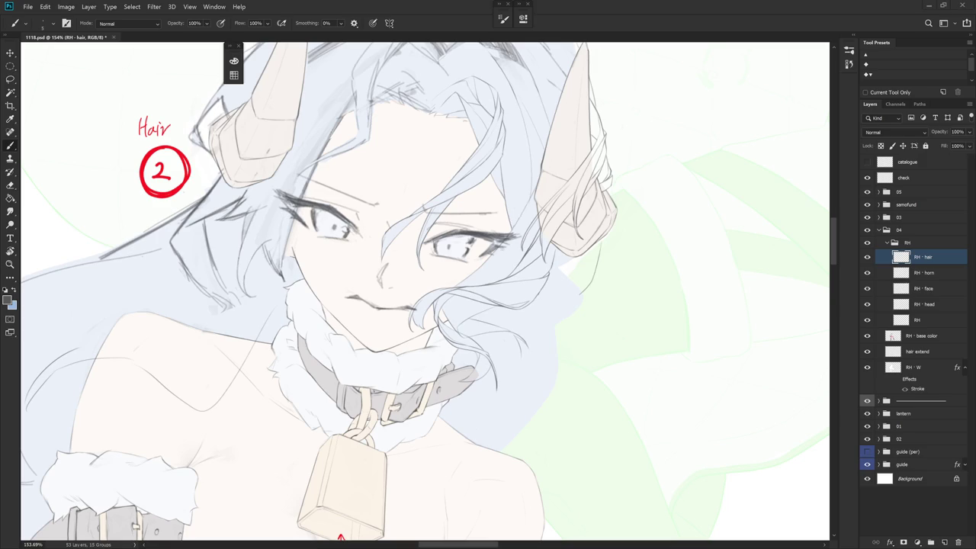
key(r)
drag(692, 333, 525, 150)
key(e)
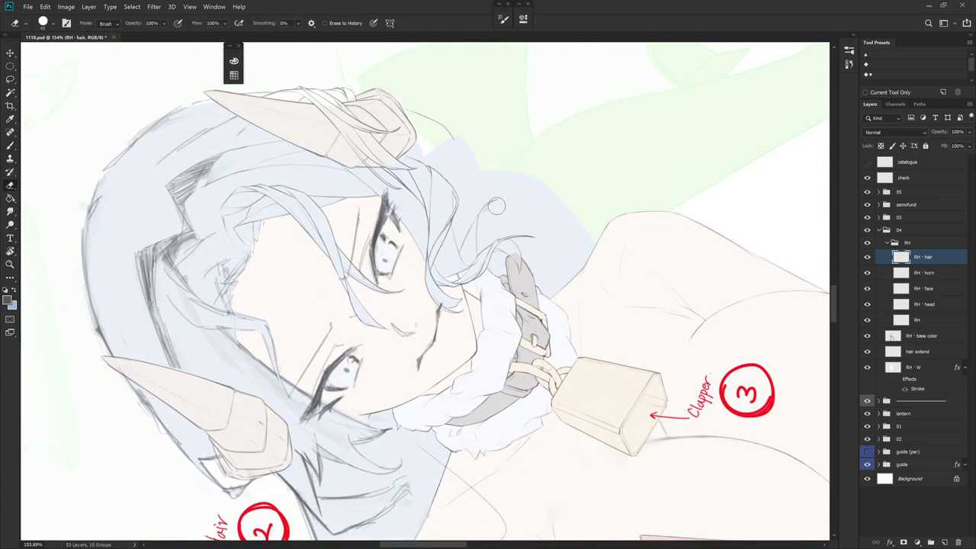
scroll(497, 206, up, 2)
- Draw a short curved stroke at the curl, undoing a rejected stroke below it
key(b)
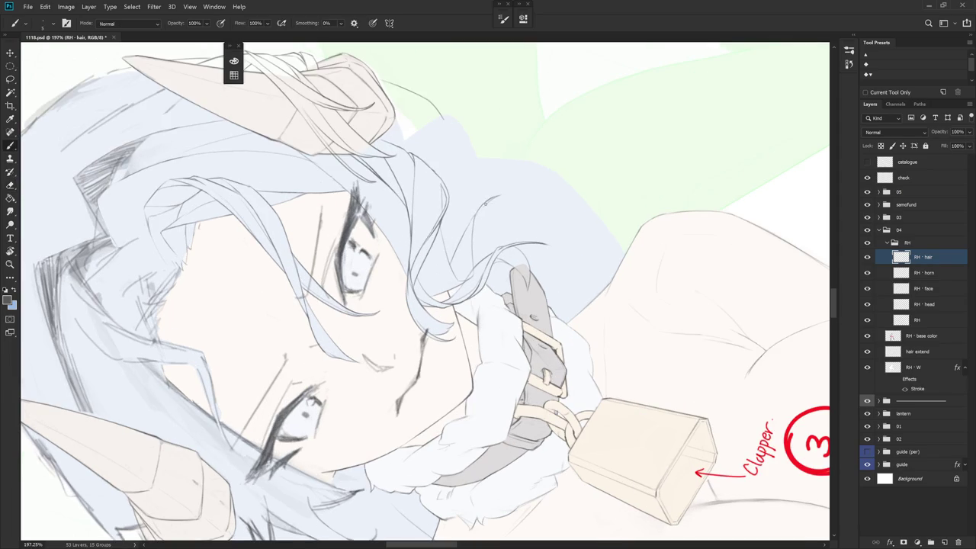
drag(477, 214, 495, 200)
drag(597, 410, 546, 416)
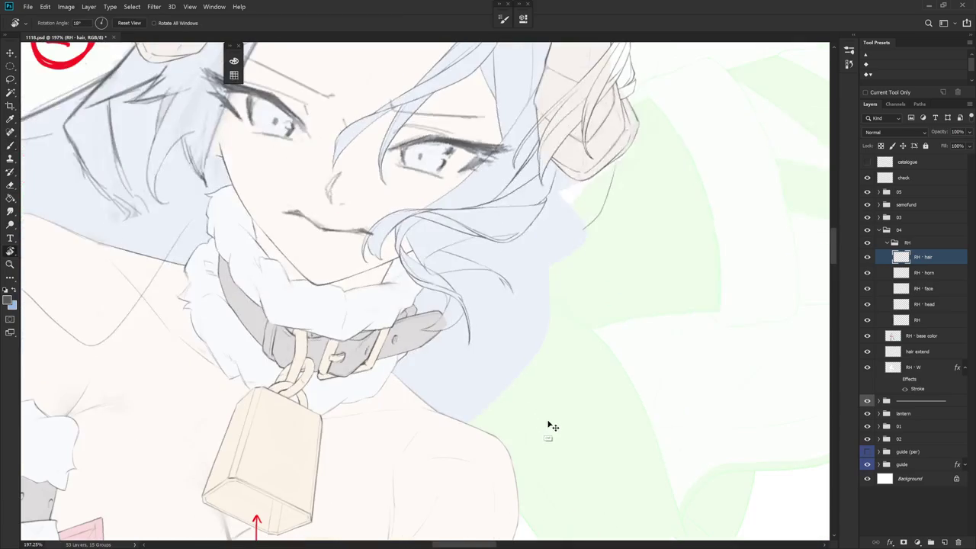
key(b)
drag(510, 293, 507, 325)
key(ctrl+z)
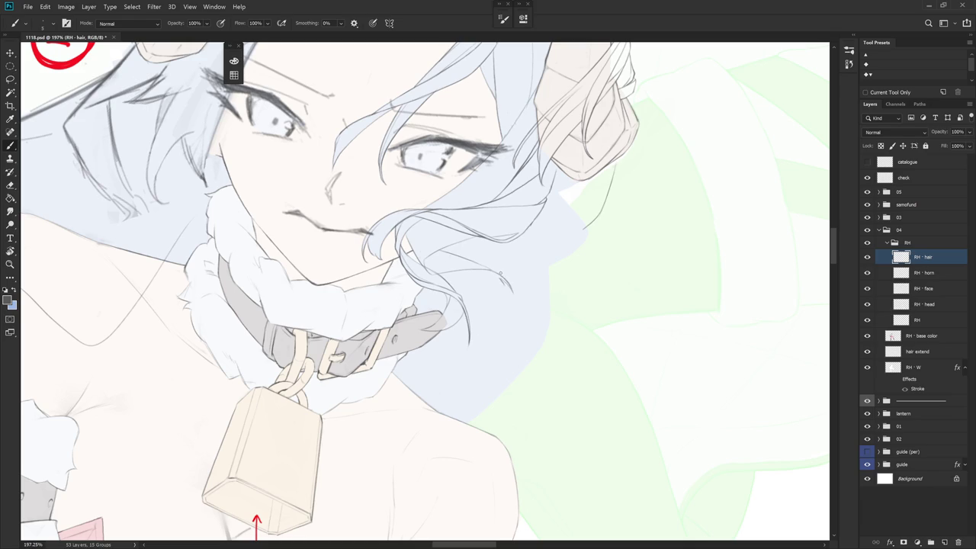
key(r)
click(574, 300)
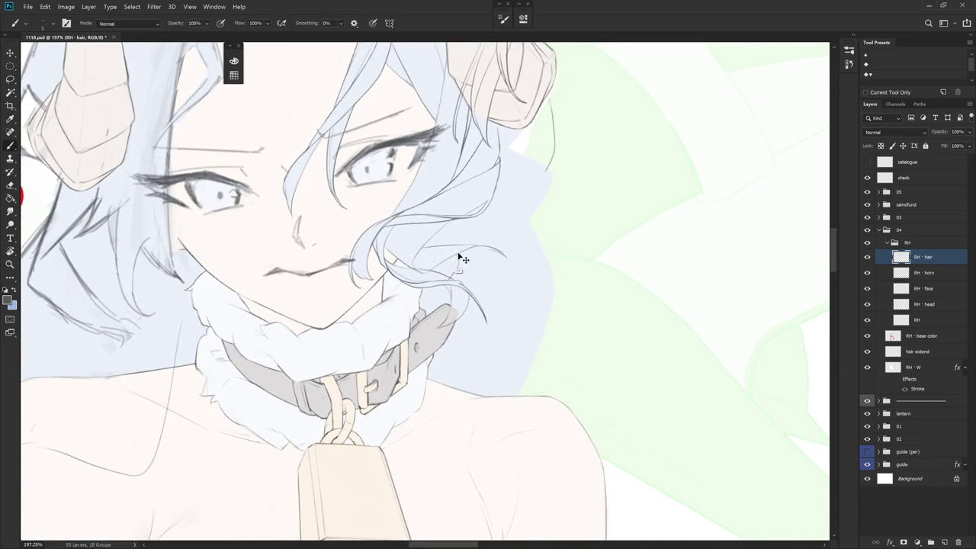
key(e)
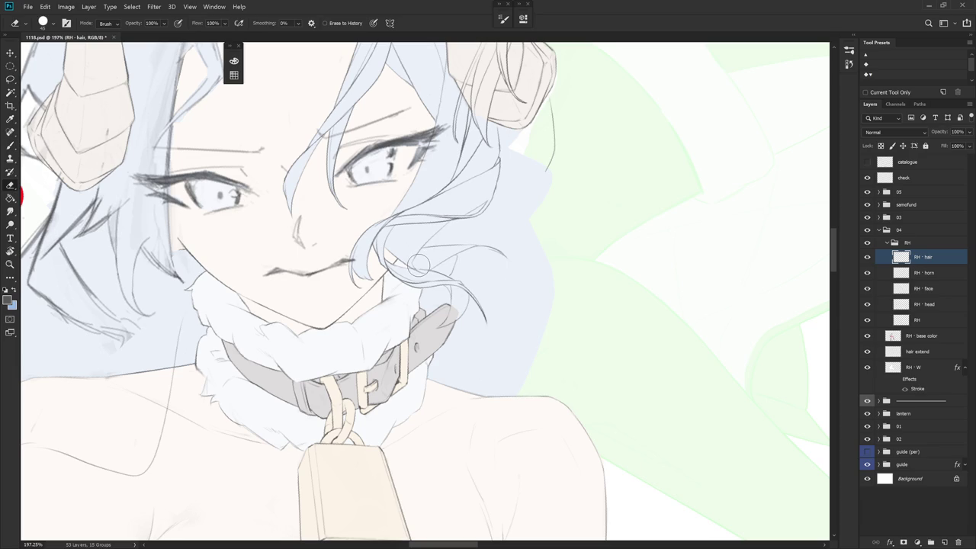
key(r)
drag(448, 302, 572, 267)
key(b)
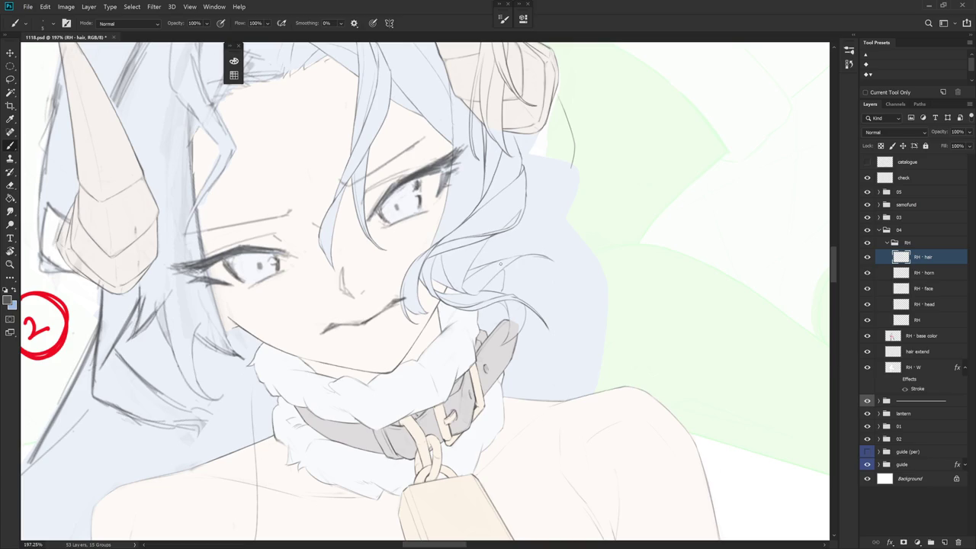
- Draw a line along the hair curl from a counter-clockwise rotated view
key(r)
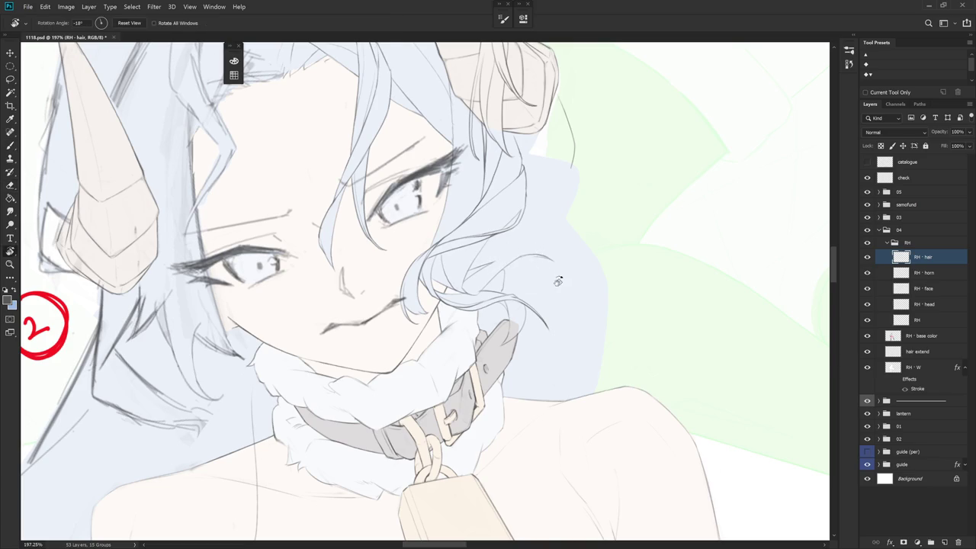
drag(552, 284, 538, 236)
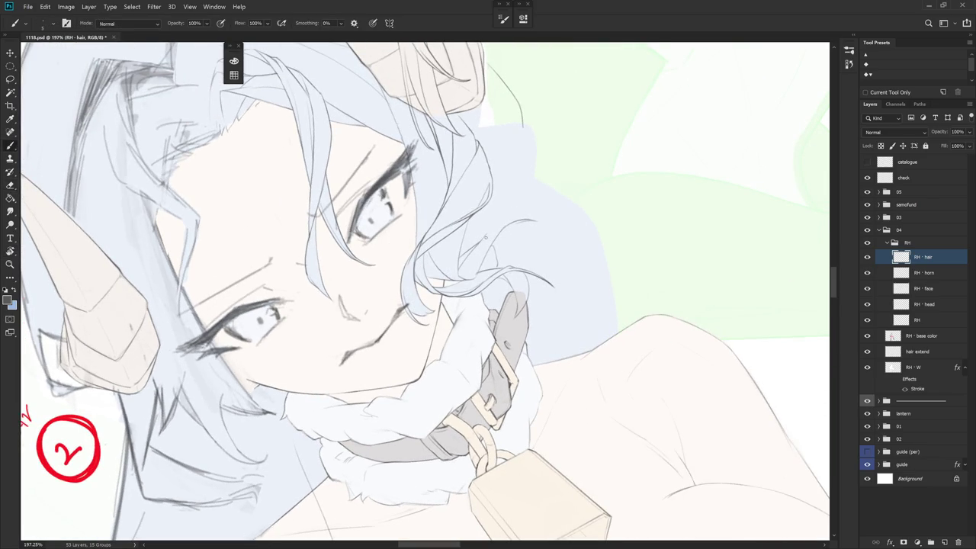
mouse_move(487, 235)
mouse_down()
mouse_move(534, 220)
mouse_move(587, 316)
mouse_move(519, 382)
mouse_move(568, 285)
mouse_up()
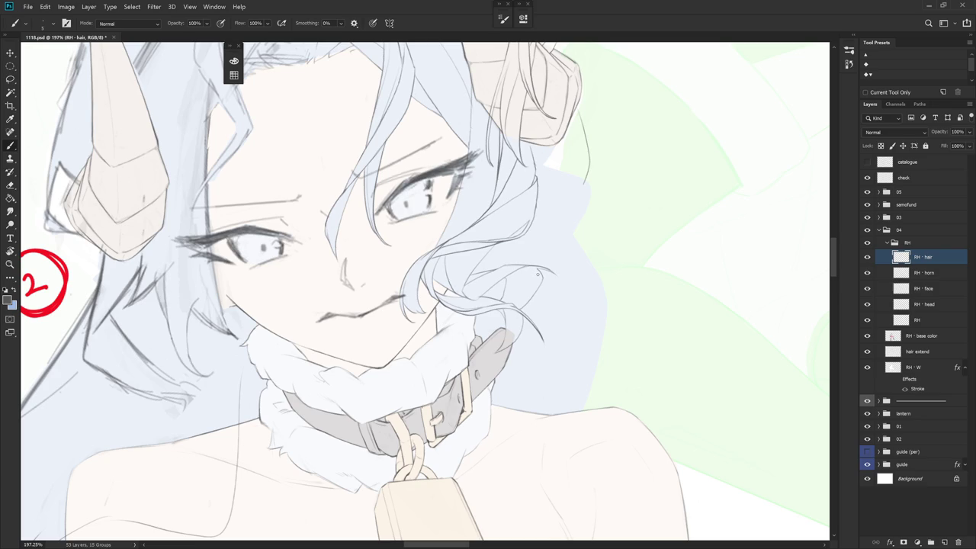
scroll(577, 373, down, 5)
scroll(548, 404, up, 2)
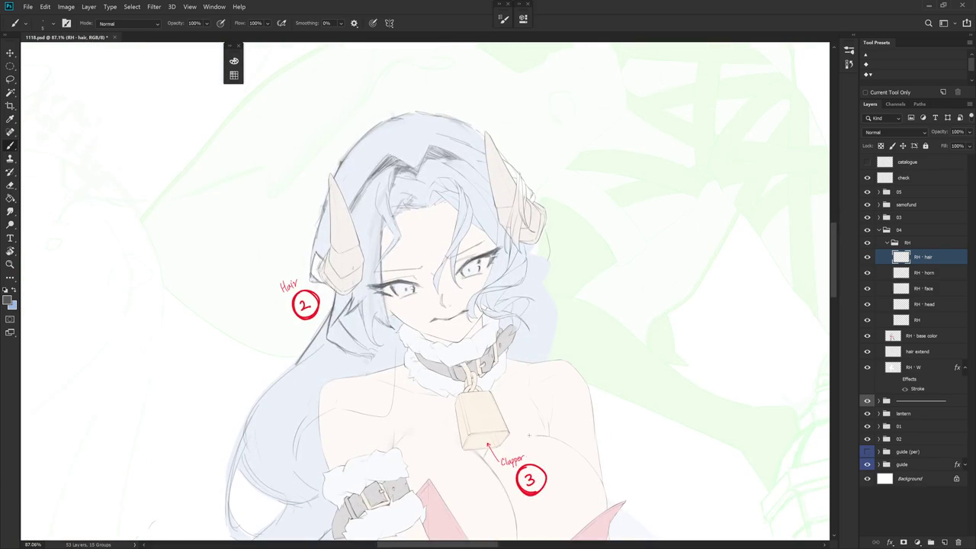
scroll(529, 436, up, 2)
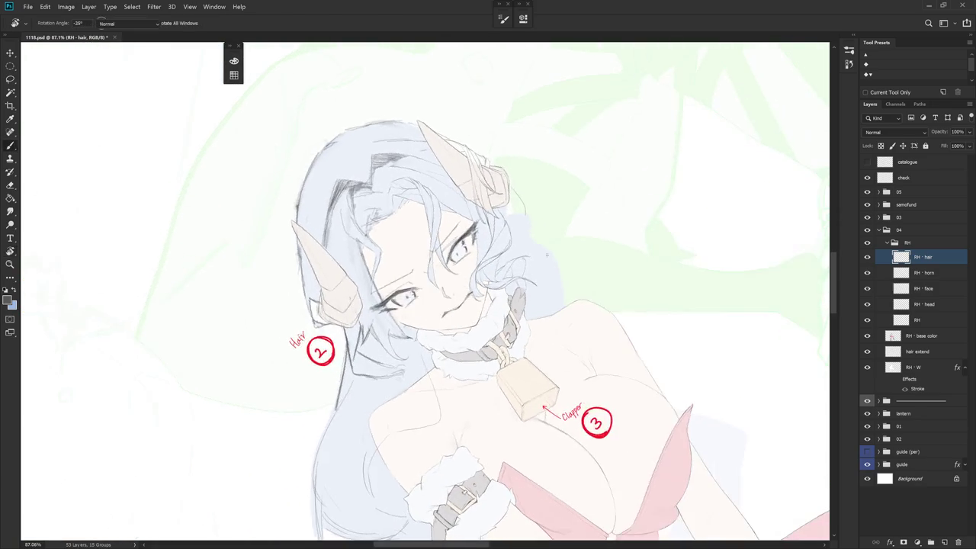
scroll(526, 366, up, 5)
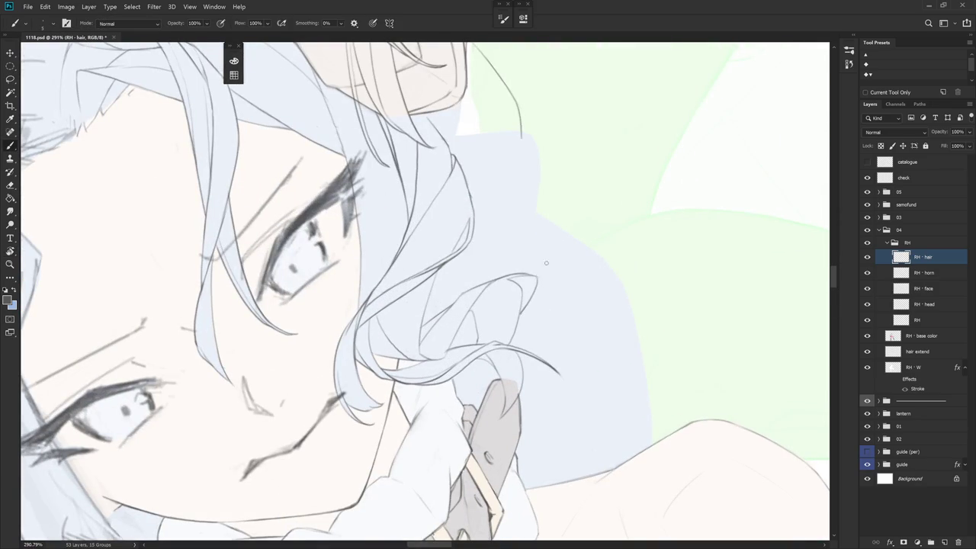
- Redraw the curl's tip stroke, trim its hook with a smaller eraser, and level the view
key(e)
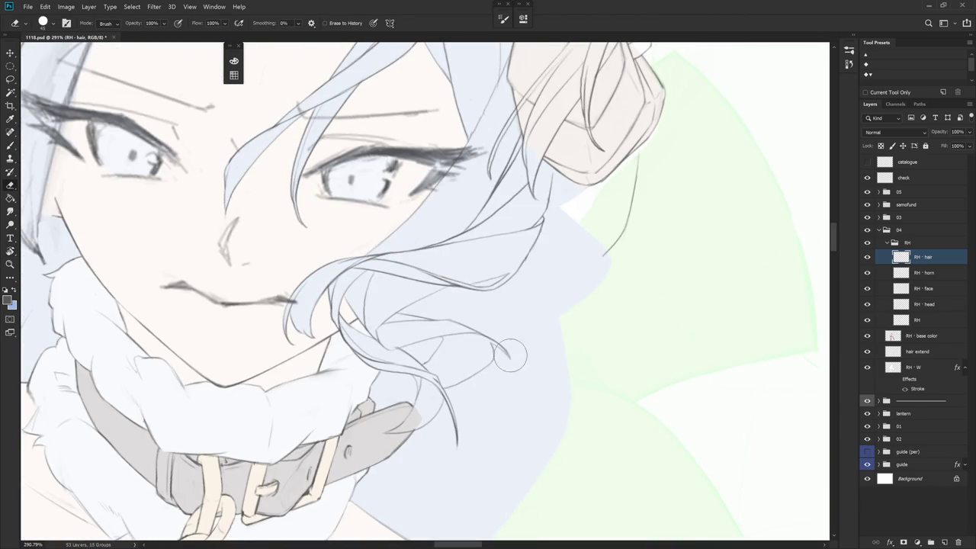
key(b)
drag(524, 273, 522, 308)
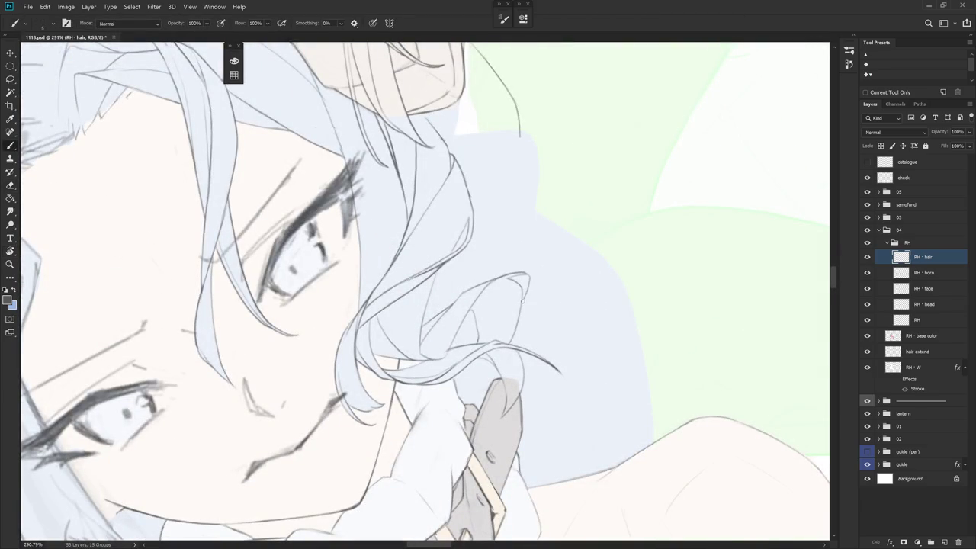
key(ctrl+z)
key(ctrl+z)
drag(529, 270, 523, 295)
key(e)
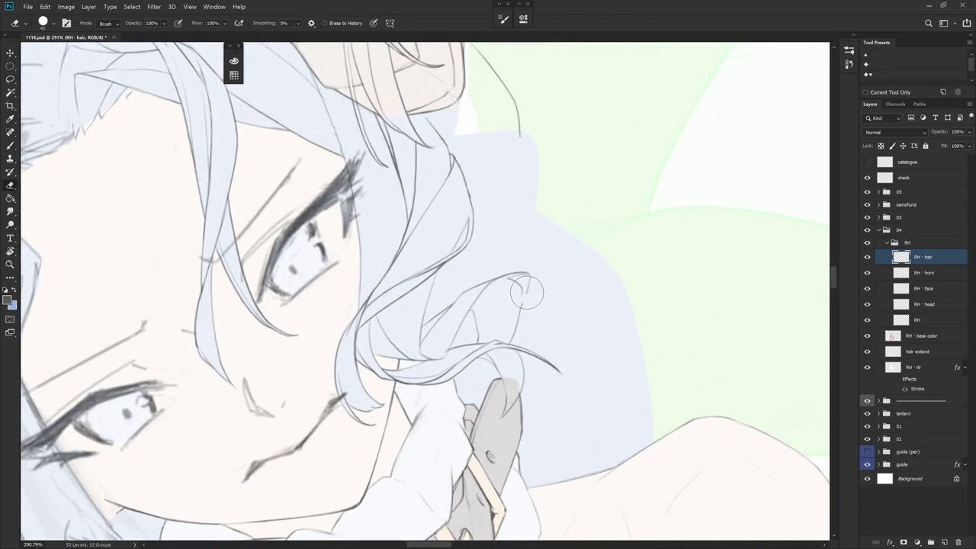
key(bracketleft)
key(bracketleft)
key(bracketleft)
key(b)
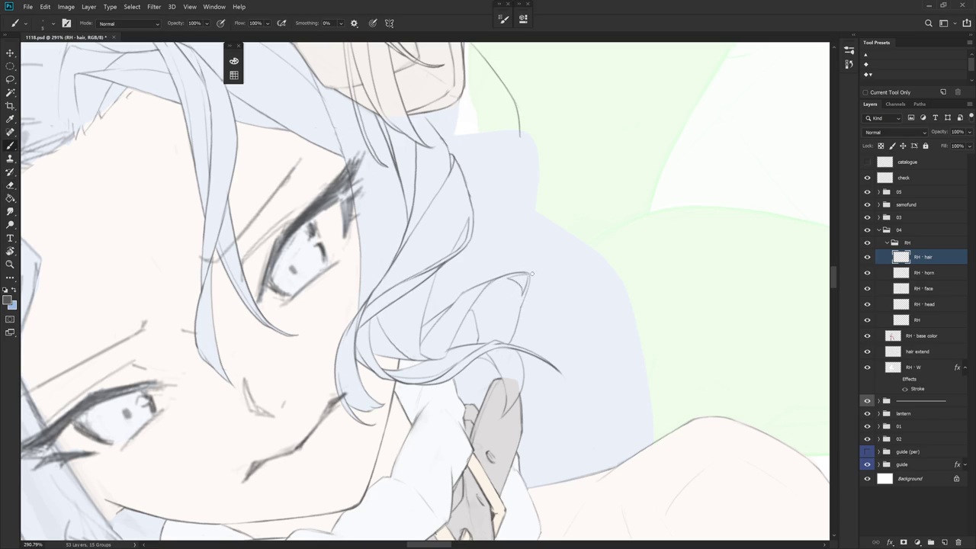
scroll(526, 289, down, 5)
key(Escape)
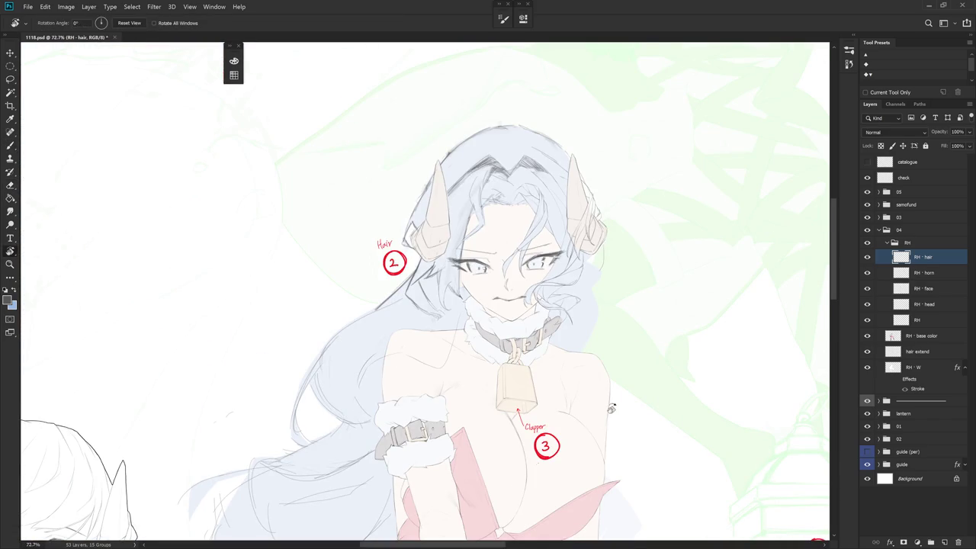
- Draw a thin strand on the curl by the collar, undoing three rejected attempts
drag(537, 464, 522, 304)
scroll(521, 187, up, 5)
drag(541, 194, 555, 222)
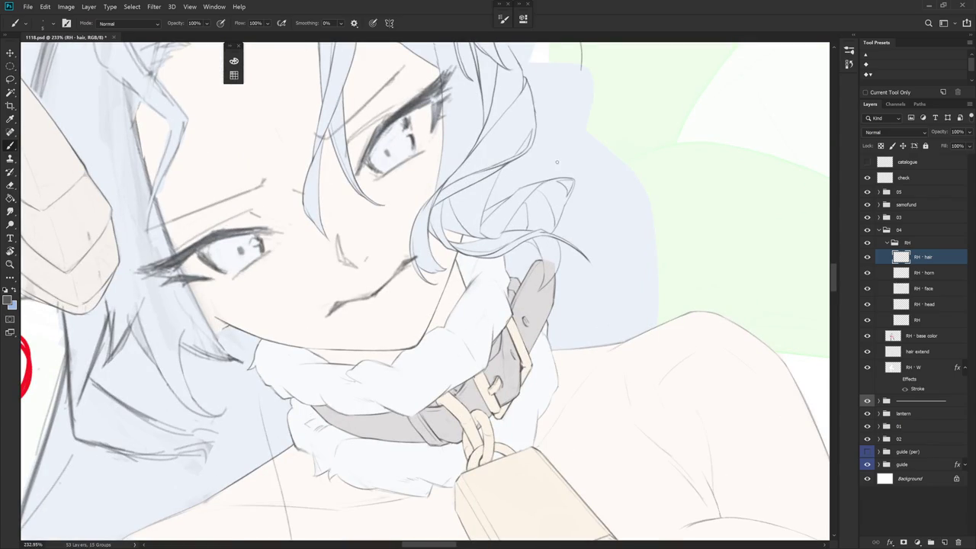
mouse_move(571, 173)
mouse_down()
mouse_move(584, 329)
mouse_move(541, 174)
mouse_move(534, 221)
mouse_up()
key(ctrl+z)
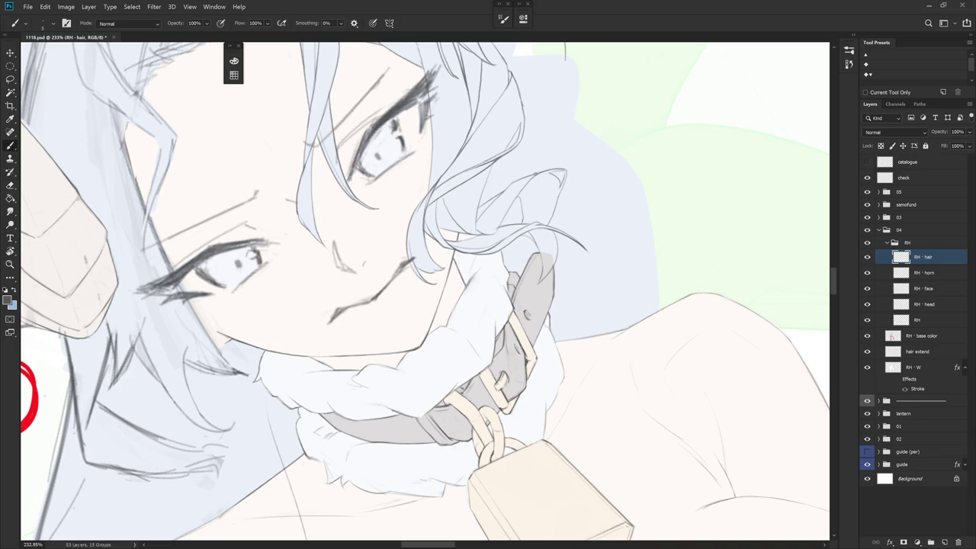
drag(540, 180, 534, 220)
key(ctrl+z)
drag(539, 183, 526, 226)
key(ctrl+z)
key(ctrl+z)
- Rotate the view back upright and zoom out to the whole figure
drag(567, 157, 548, 198)
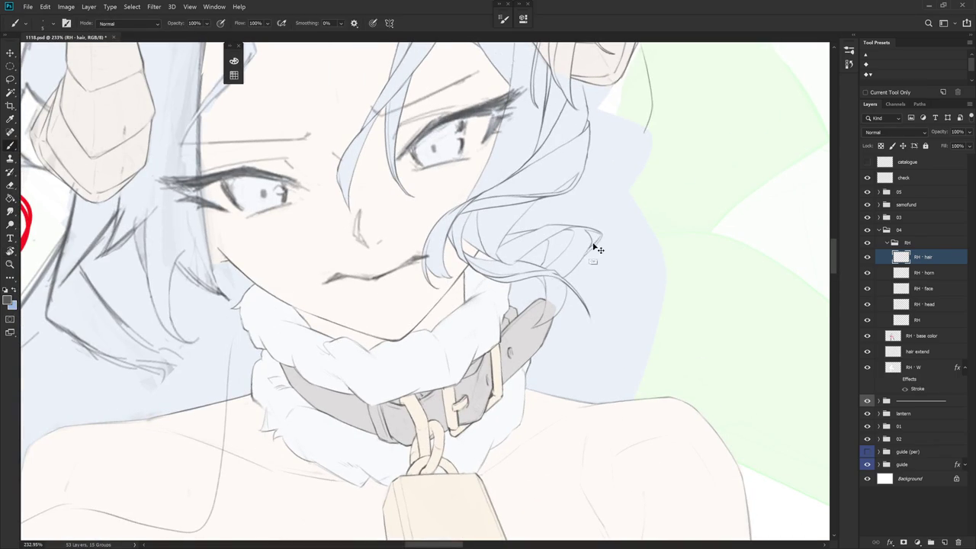
drag(622, 218, 516, 185)
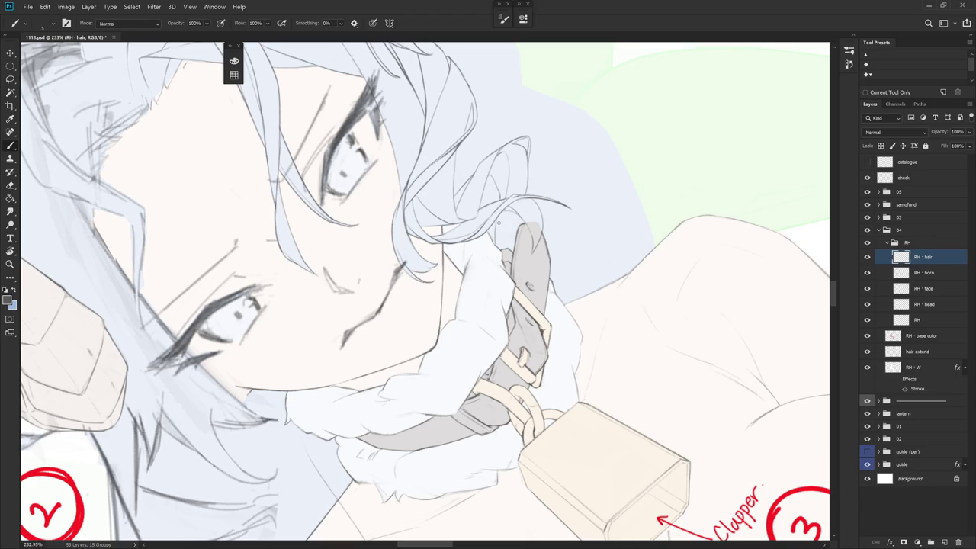
drag(517, 195, 513, 268)
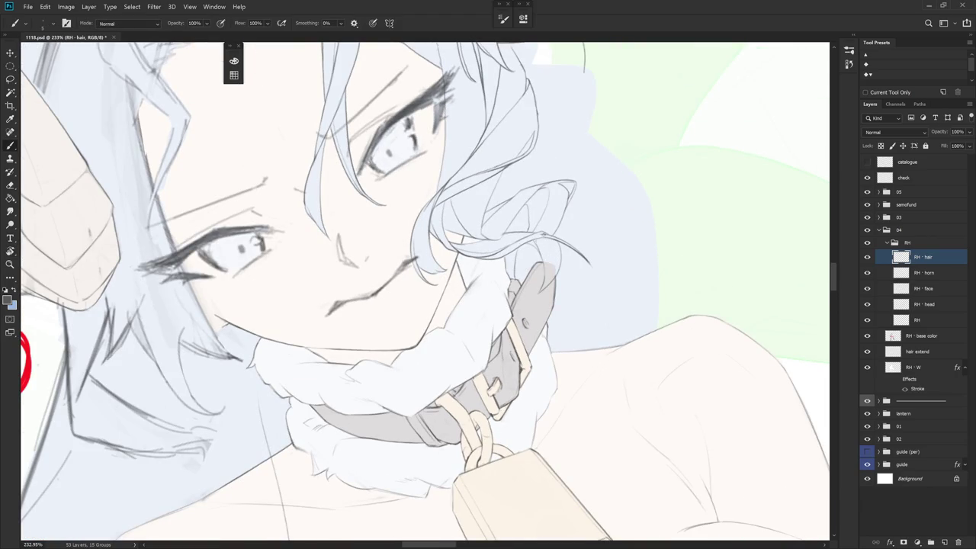
drag(536, 240, 663, 383)
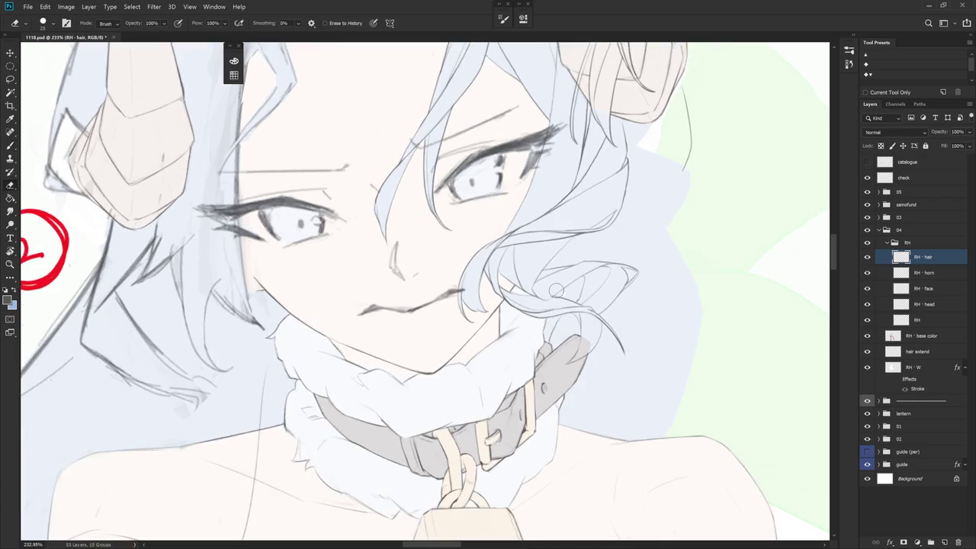
key(b)
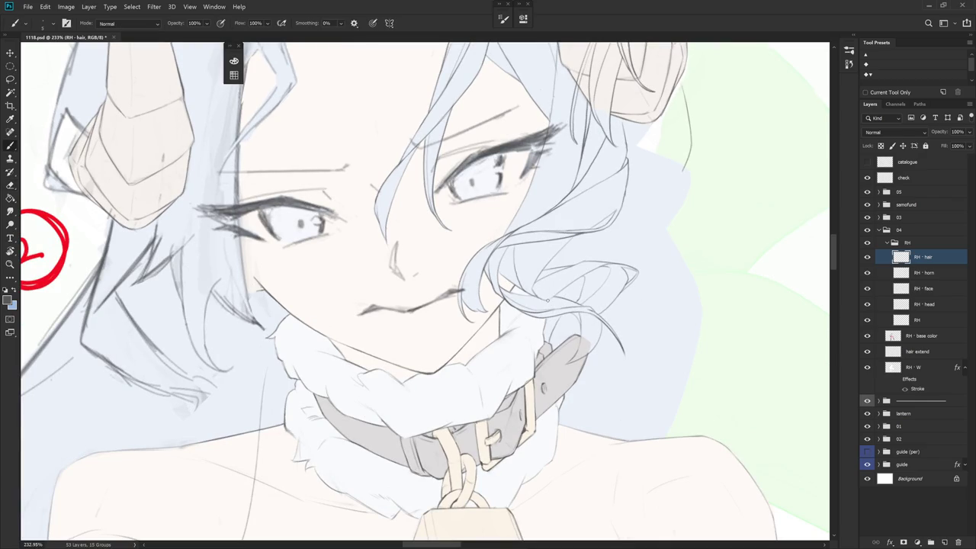
key(ctrl+0)
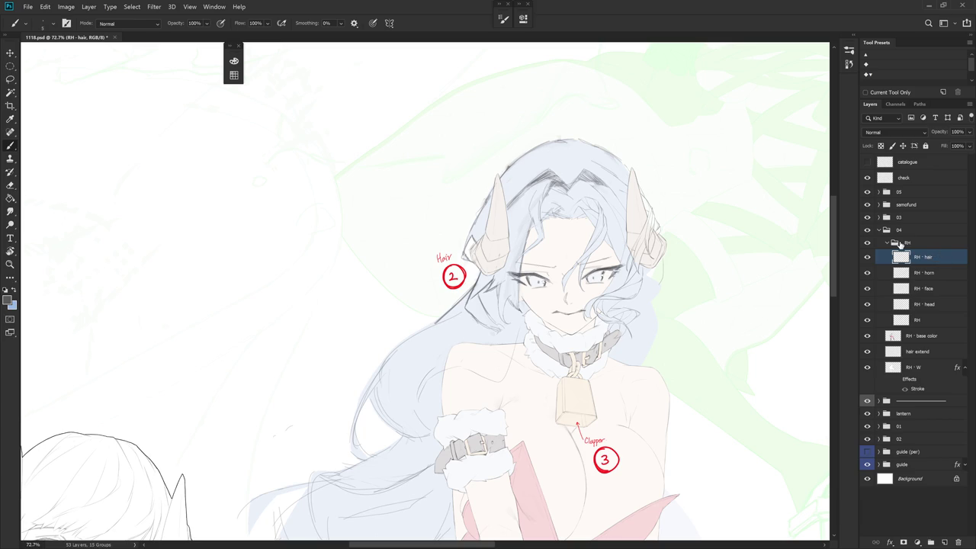
- Draw a strand line down the hair parting, undoing the faint stroke at its top
scroll(572, 196, up, 5)
drag(556, 244, 543, 295)
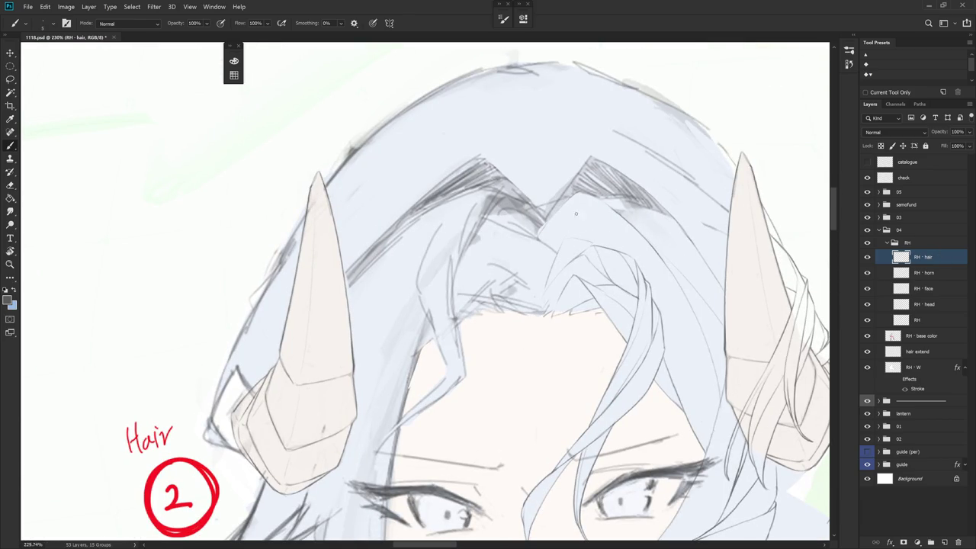
mouse_move(573, 217)
mouse_down()
mouse_move(559, 244)
mouse_move(580, 206)
mouse_up()
key(ctrl+z)
key(e)
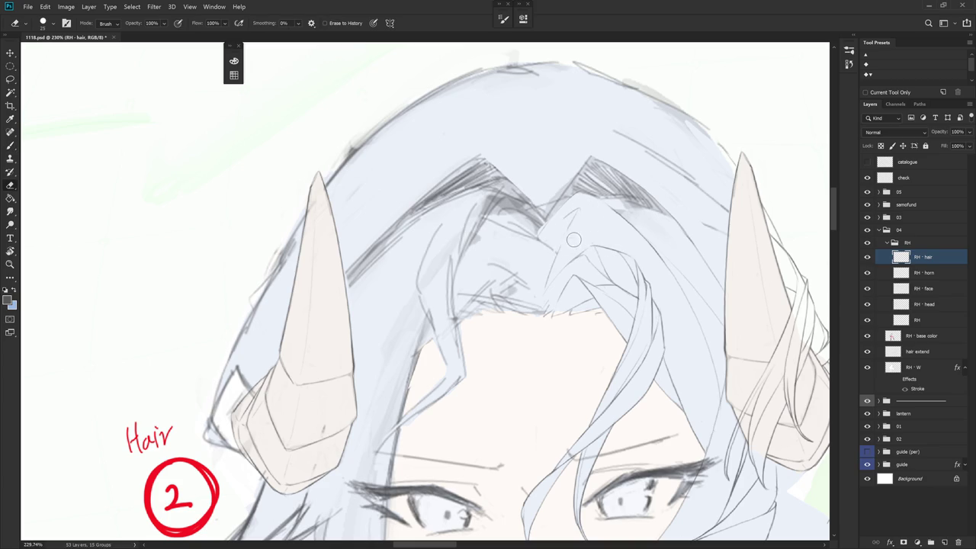
key(b)
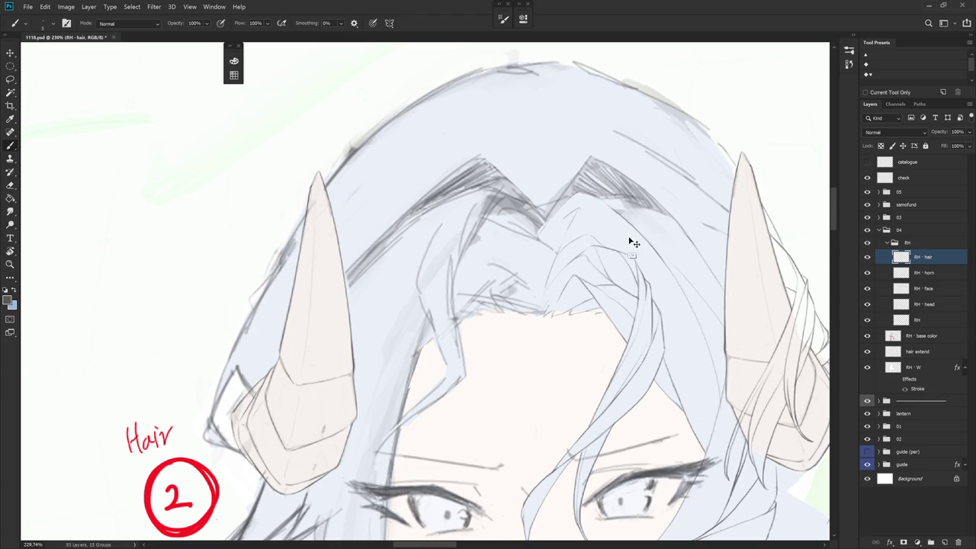
- Draw dark strand lines along the forehead hairline from a rotated view
mouse_move(639, 248)
mouse_down()
mouse_move(545, 237)
mouse_move(494, 252)
mouse_up()
key(e)
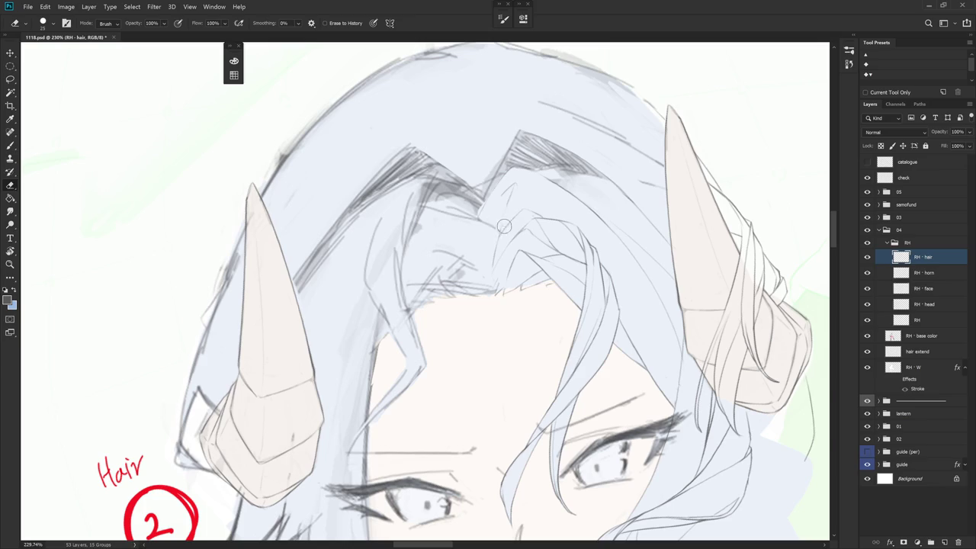
key(b)
mouse_move(494, 255)
mouse_down()
mouse_move(490, 285)
mouse_move(535, 249)
mouse_up()
key(r)
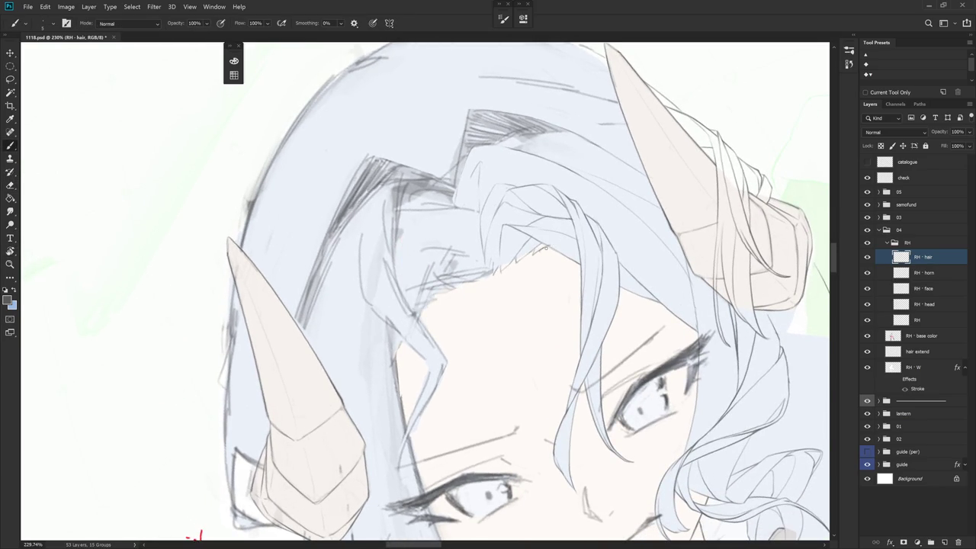
drag(533, 254, 550, 245)
scroll(545, 249, down, 2)
scroll(537, 263, down, 2)
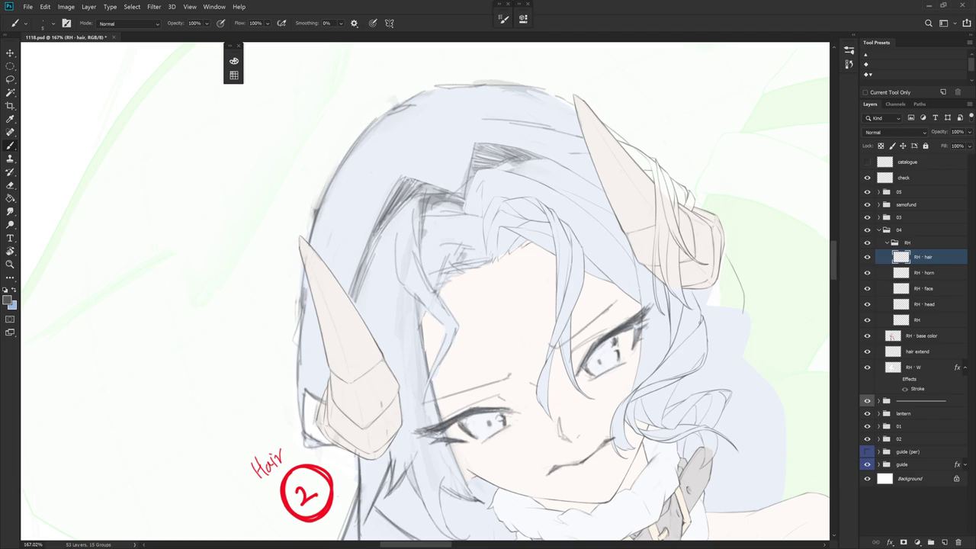
- Add a short dark line and darker hatching to the hair near the parting
drag(559, 381, 525, 348)
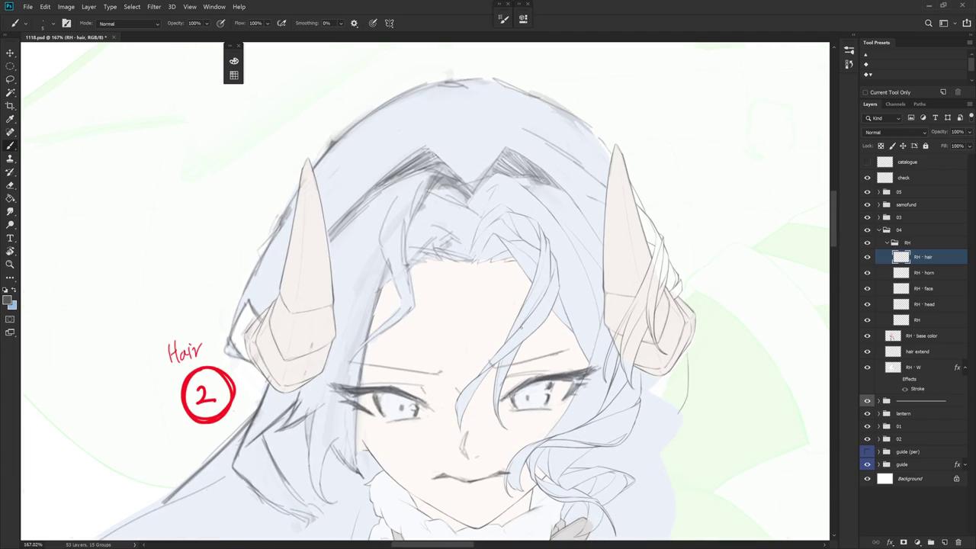
scroll(425, 294, up, 2)
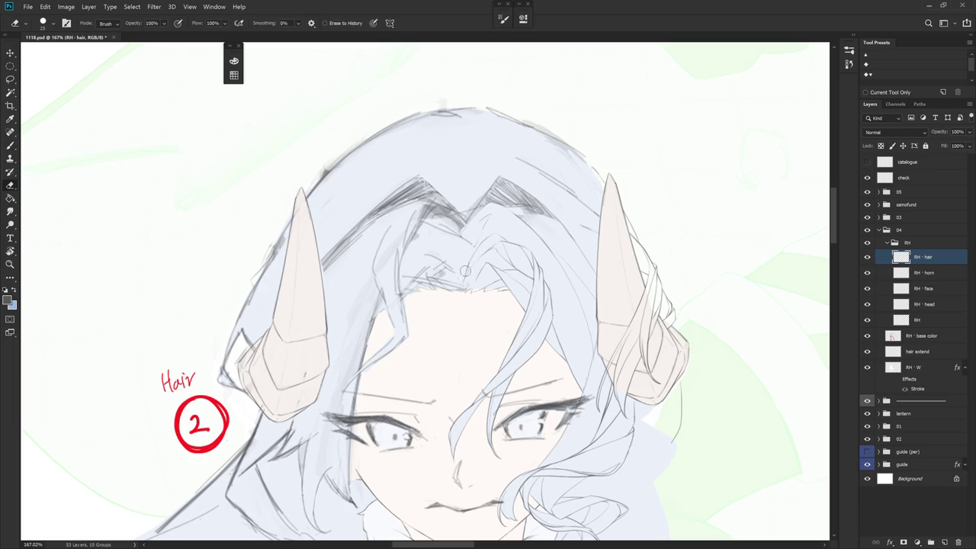
drag(477, 239, 471, 260)
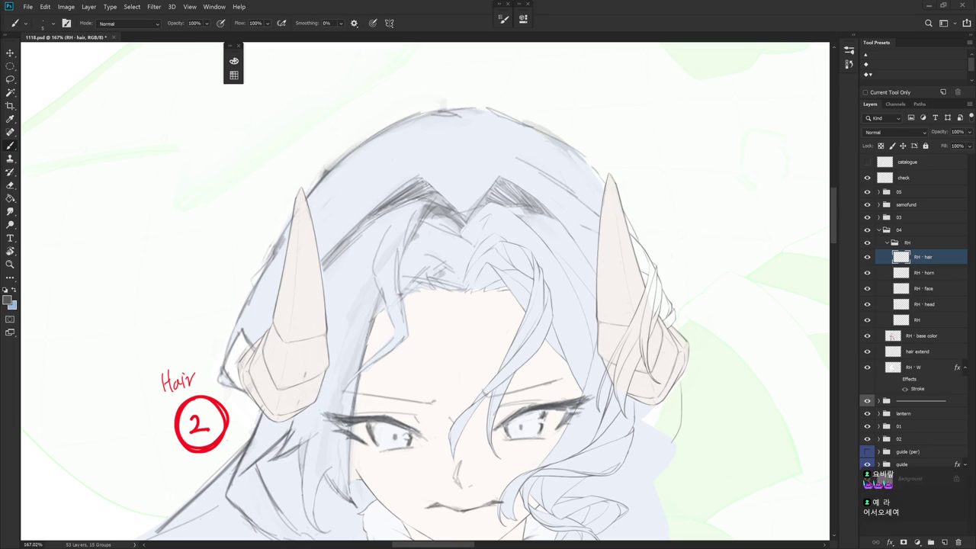
drag(427, 305, 410, 309)
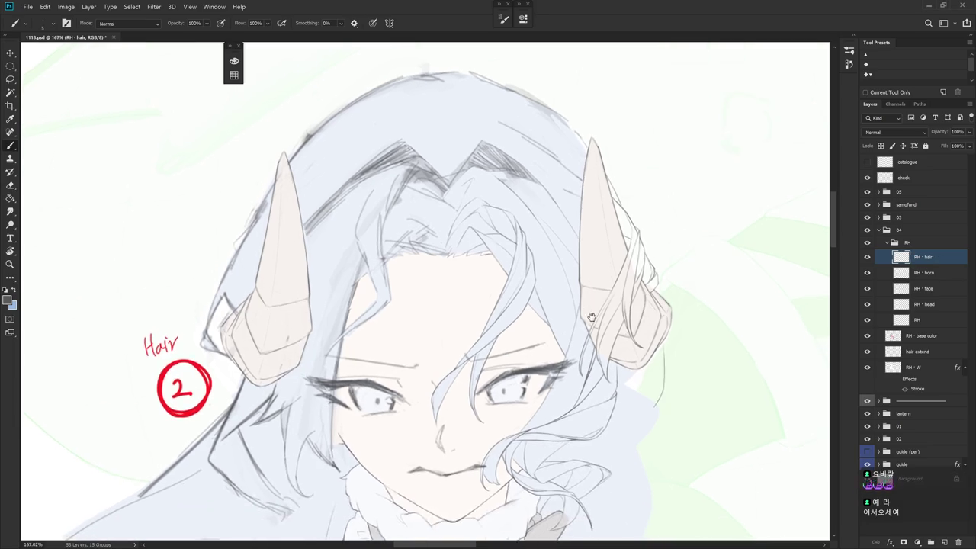
key(e)
mouse_move(496, 217)
mouse_down()
mouse_move(552, 301)
mouse_move(536, 272)
mouse_up()
key(b)
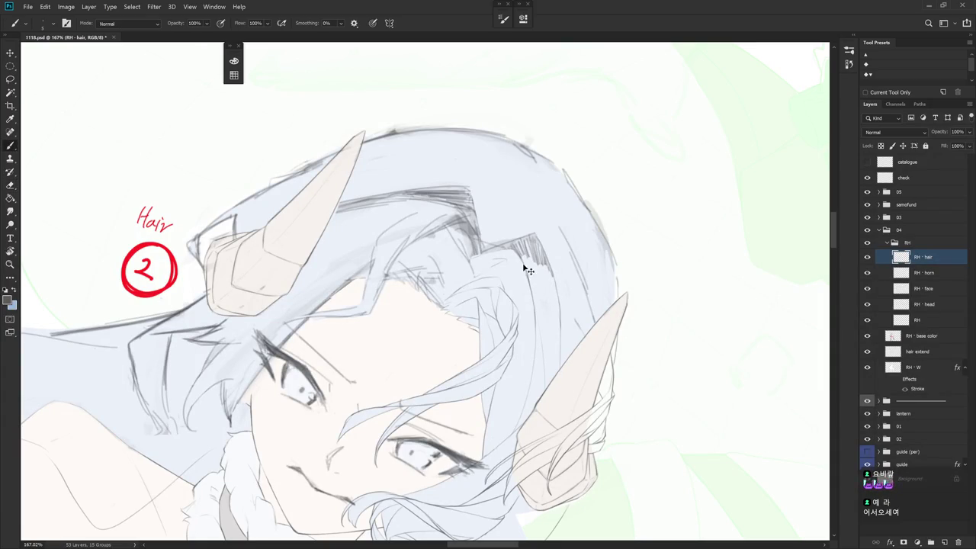
mouse_move(532, 274)
mouse_down()
mouse_move(553, 303)
mouse_move(469, 251)
mouse_up()
key(e)
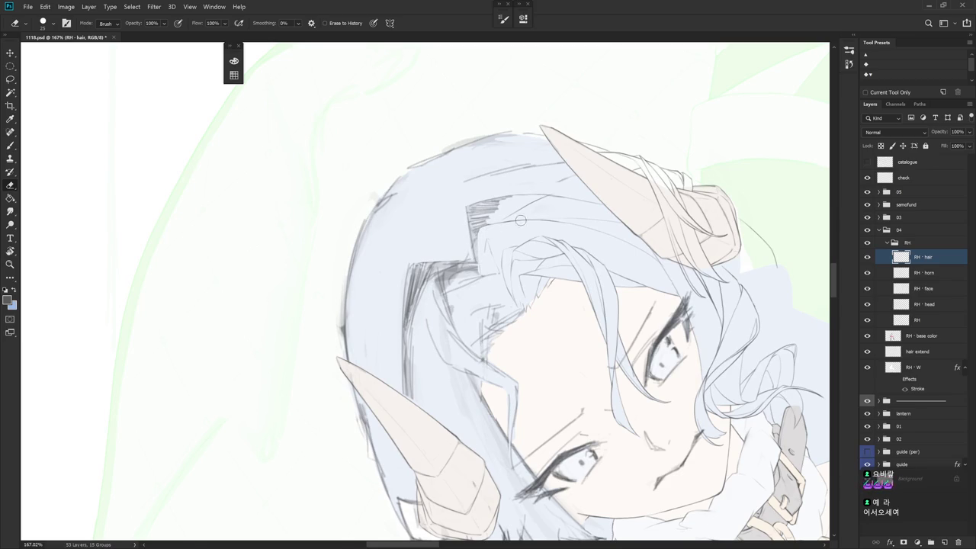
key(b)
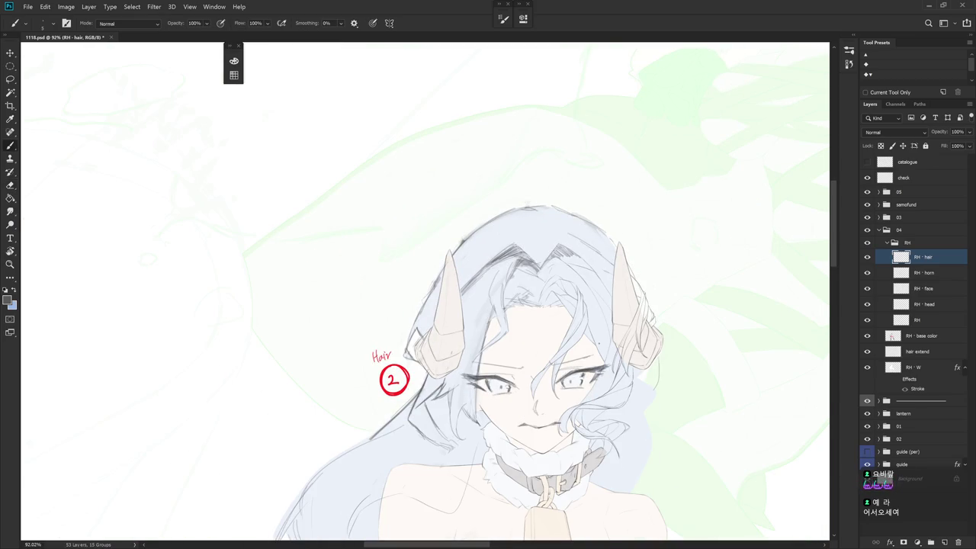
- Redraw thin strand lines at the crown's parting, undoing rejected strokes and erasing cleanup
scroll(599, 343, up, 5)
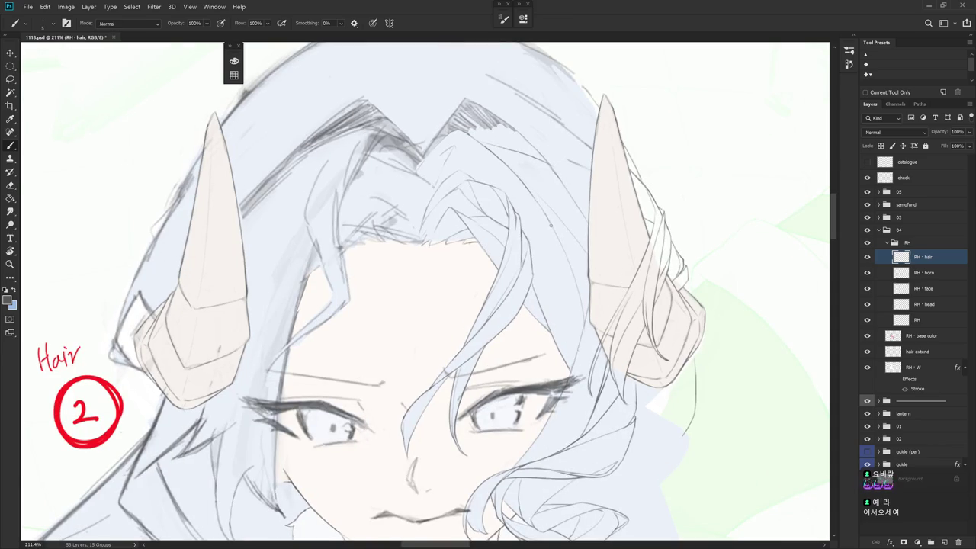
key(e)
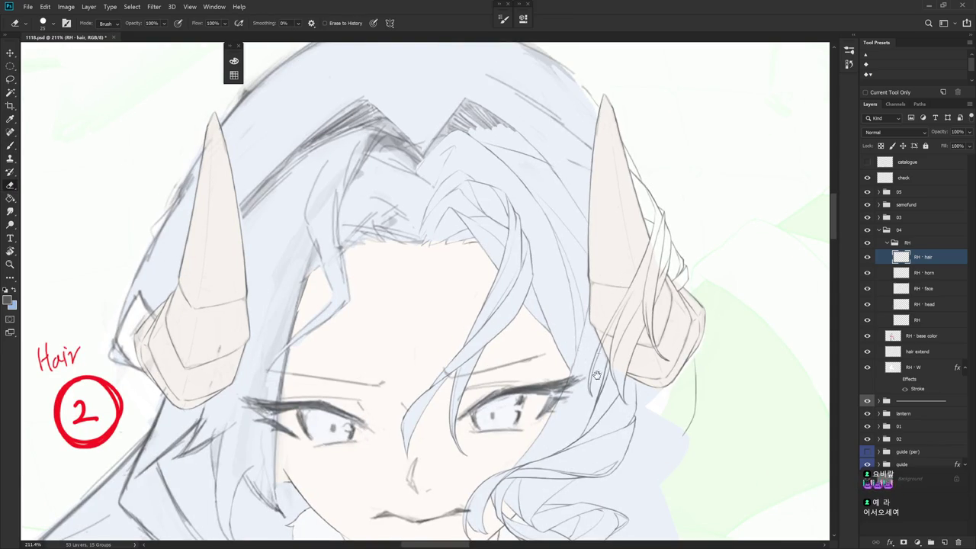
drag(598, 358, 590, 314)
key(b)
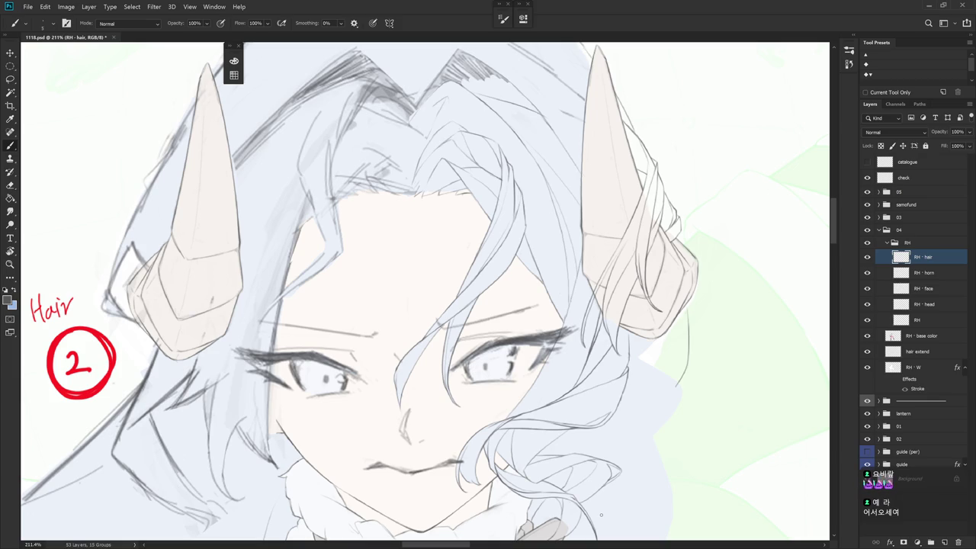
mouse_move(567, 243)
mouse_down()
mouse_move(574, 360)
mouse_move(498, 206)
mouse_move(522, 262)
mouse_up()
key(ctrl+z)
drag(487, 198, 502, 239)
key(ctrl+z)
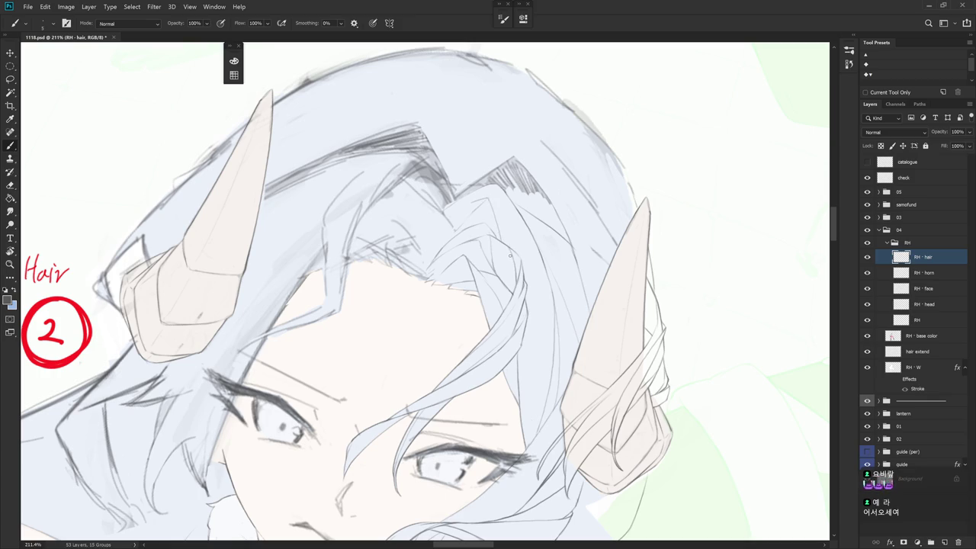
key(ctrl+z)
key(e)
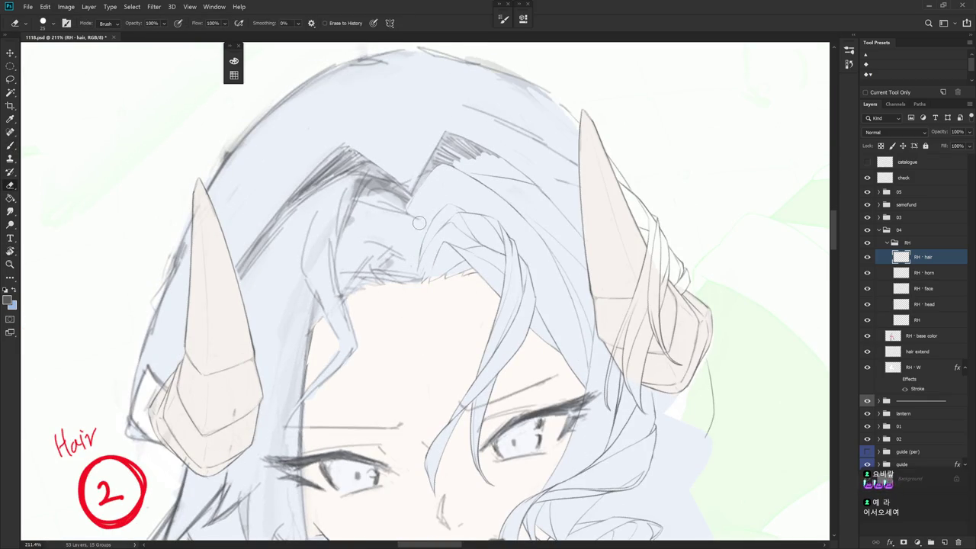
scroll(418, 201, down, 3)
key(b)
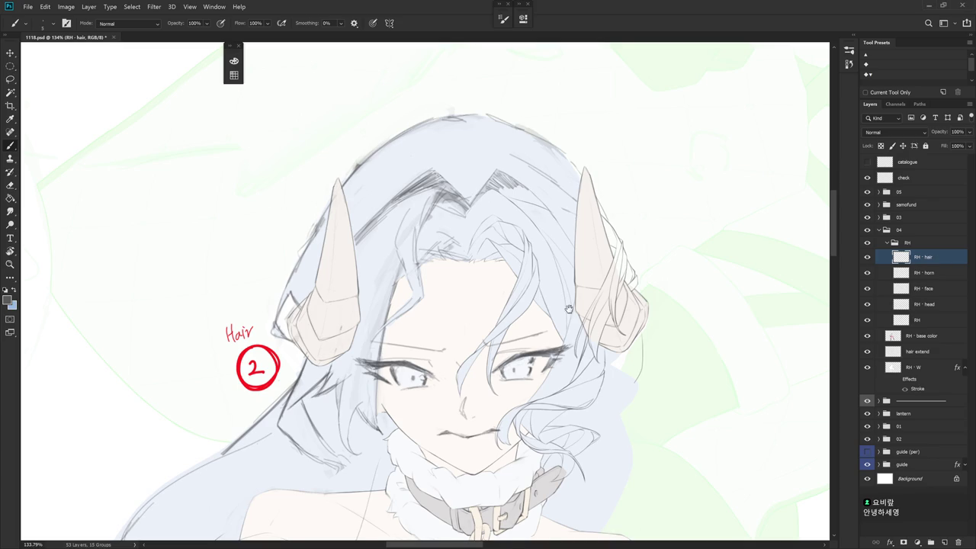
- Erase the dark sketch strokes at the hair's peak, undoing one trial stroke
drag(569, 311, 565, 336)
key(e)
mouse_move(533, 296)
mouse_down()
mouse_move(529, 314)
mouse_move(563, 315)
mouse_up()
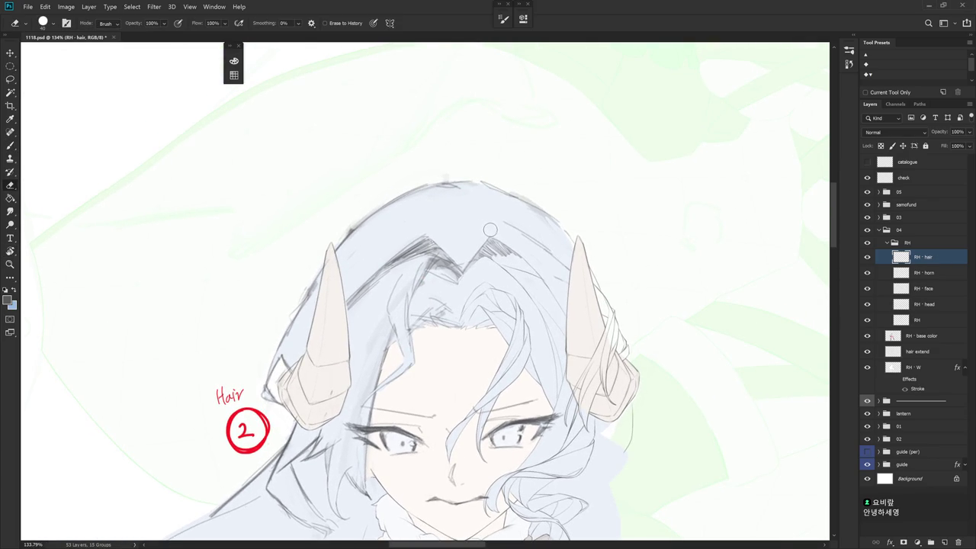
mouse_move(491, 230)
mouse_down()
mouse_move(466, 267)
mouse_move(500, 235)
mouse_up()
key(b)
drag(467, 271, 483, 248)
key(ctrl+z)
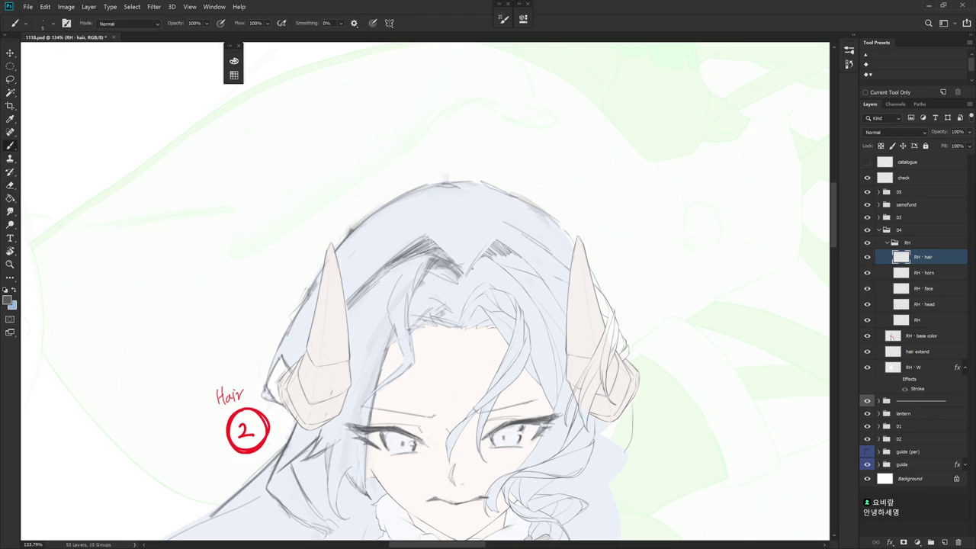
- Tilt the canvas and lighten the hatching on the hair's right side
key(r)
drag(473, 263, 490, 315)
key(e)
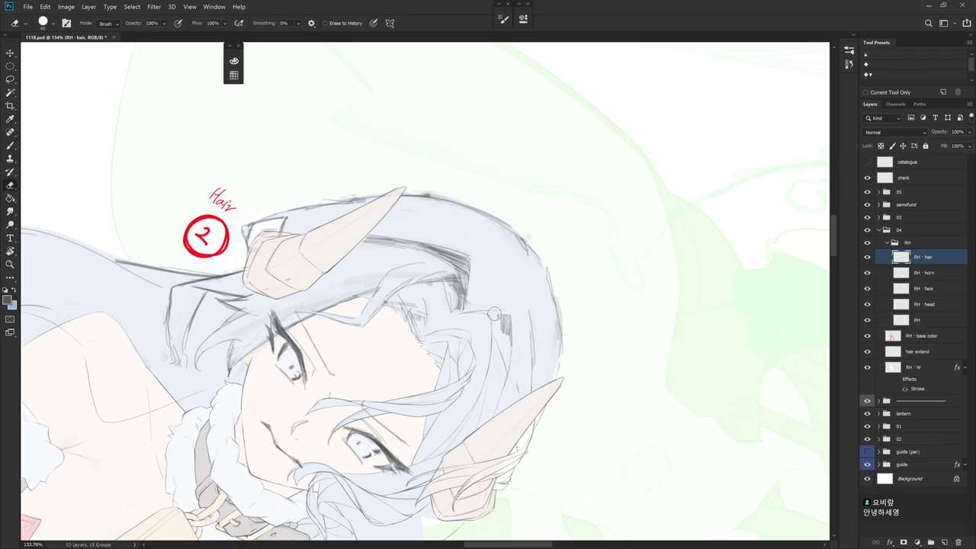
drag(497, 318, 504, 326)
- Draw thin strands down the hair's right side and beside the right horn
drag(520, 376, 515, 276)
key(b)
drag(519, 294, 535, 366)
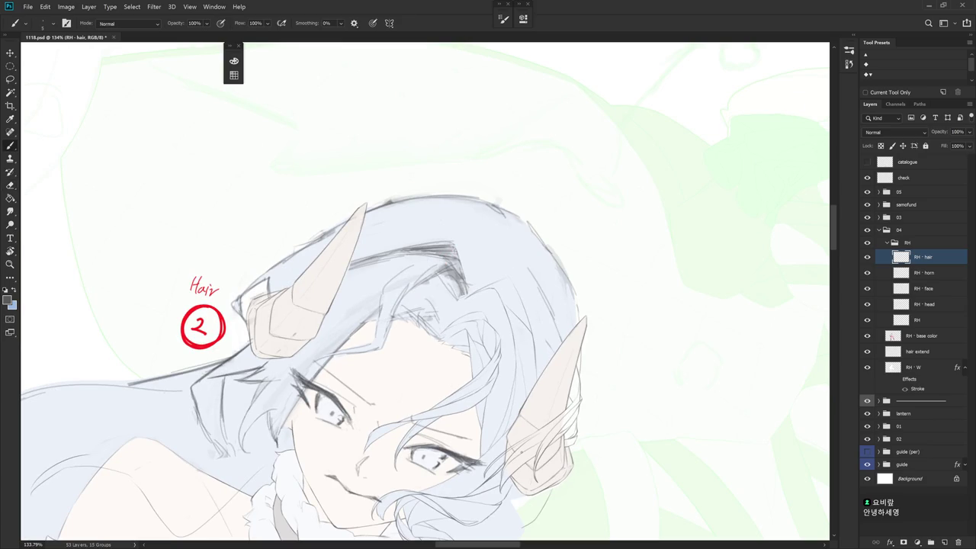
key(e)
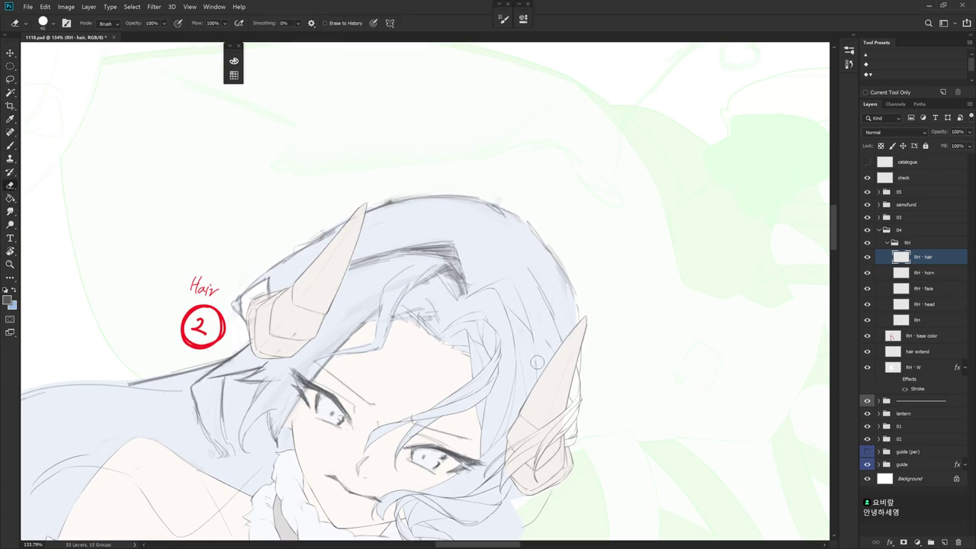
drag(584, 379, 522, 267)
key(b)
drag(538, 316, 549, 368)
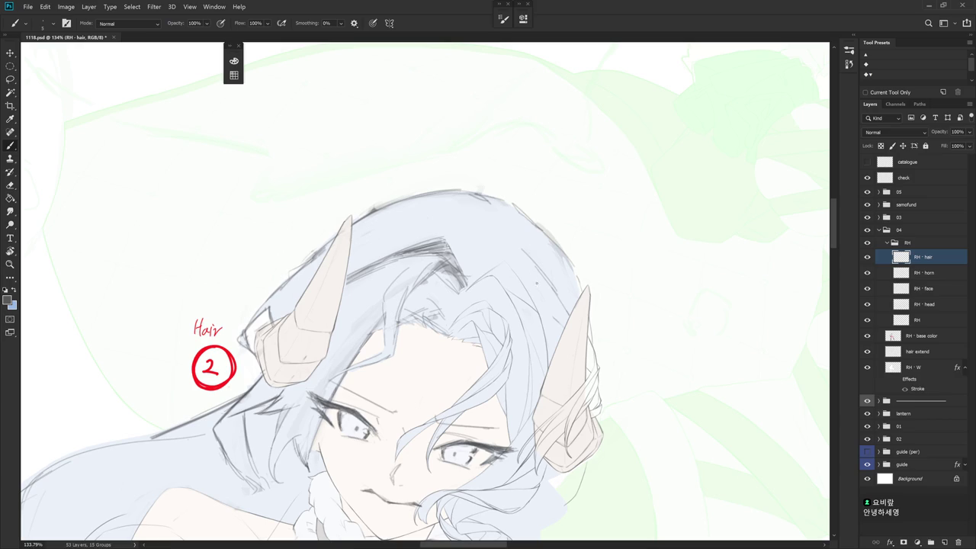
- Try a short dark stroke on the hair, then undo it
drag(550, 308, 528, 333)
key(e)
key(b)
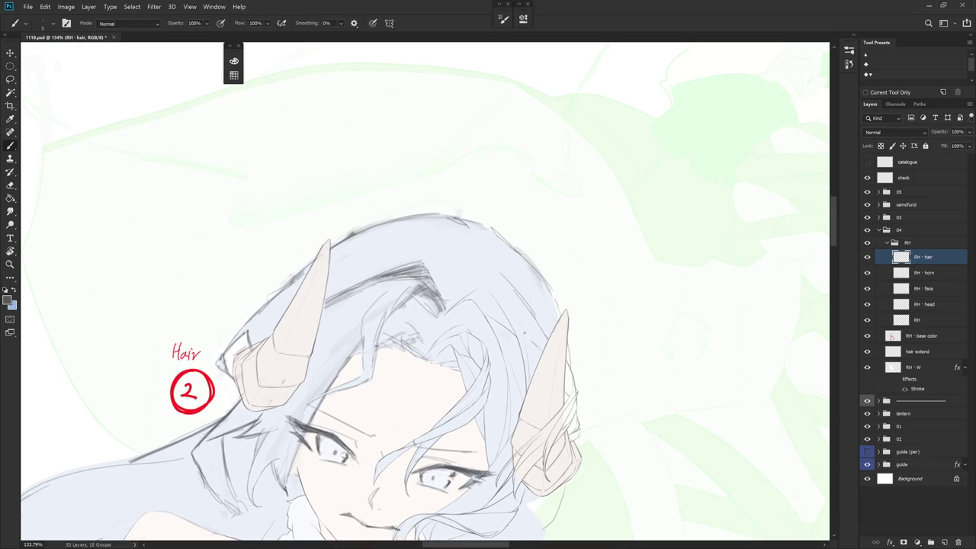
drag(525, 354, 529, 368)
key(ctrl+z)
key(ctrl+z)
- Rotate the canvas about 40° and 30° to inspect, then reset it upright
drag(529, 319, 482, 247)
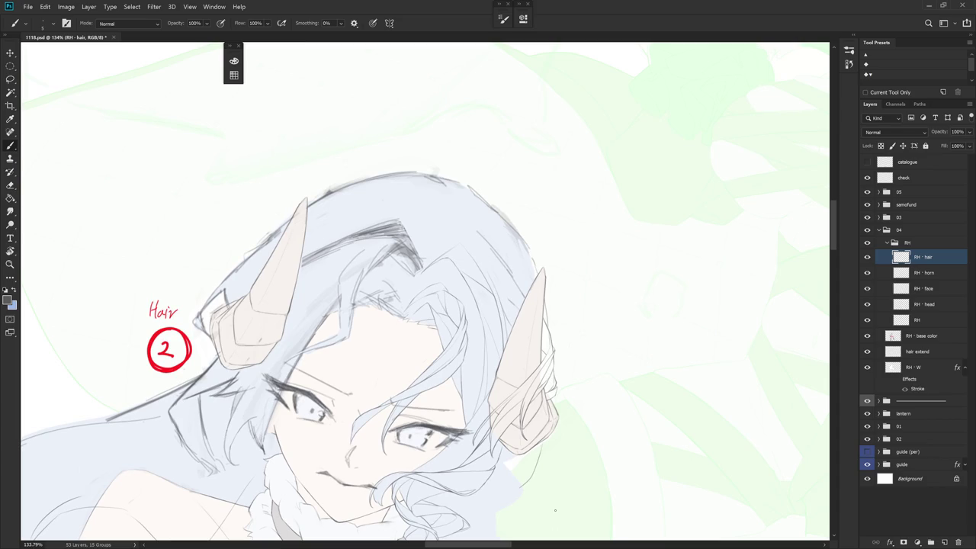
key(r)
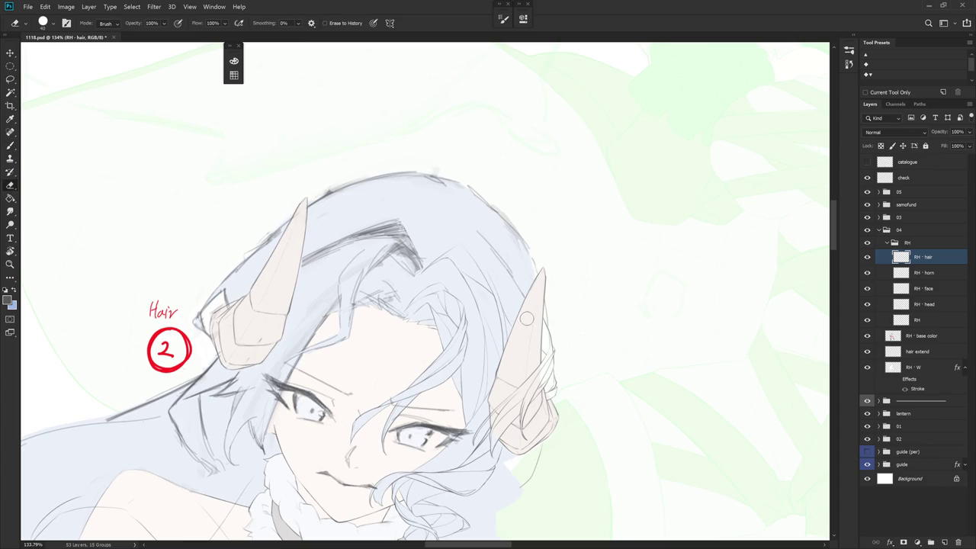
drag(544, 314, 521, 385)
key(b)
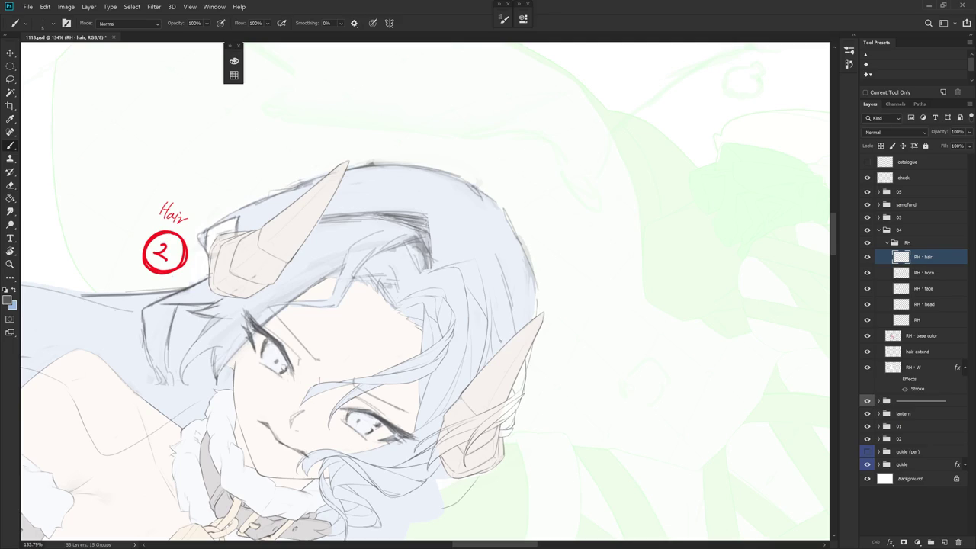
key(e)
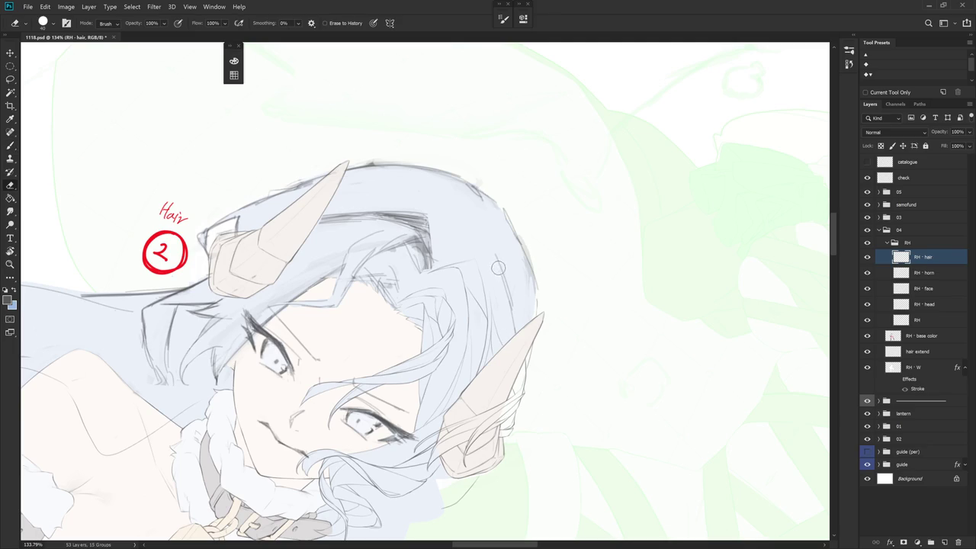
key(b)
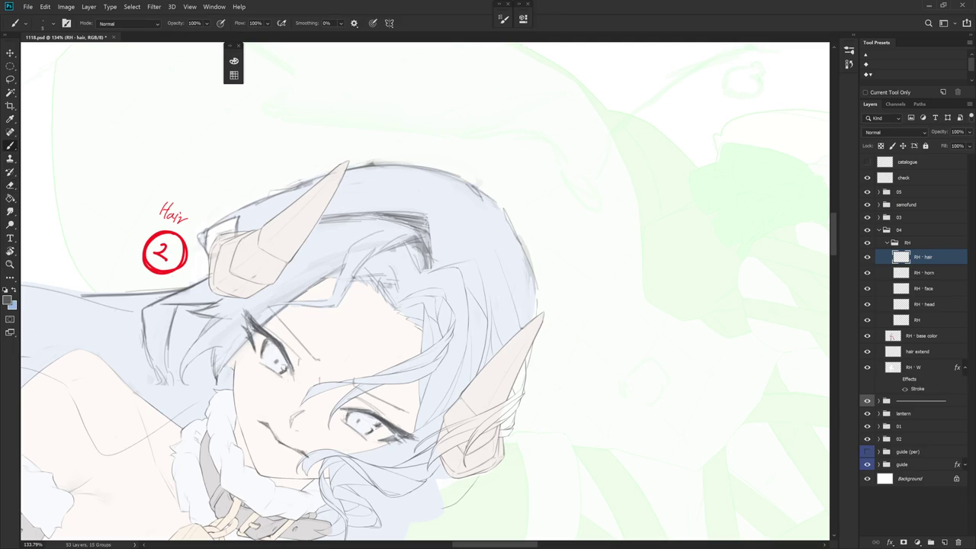
key(Escape)
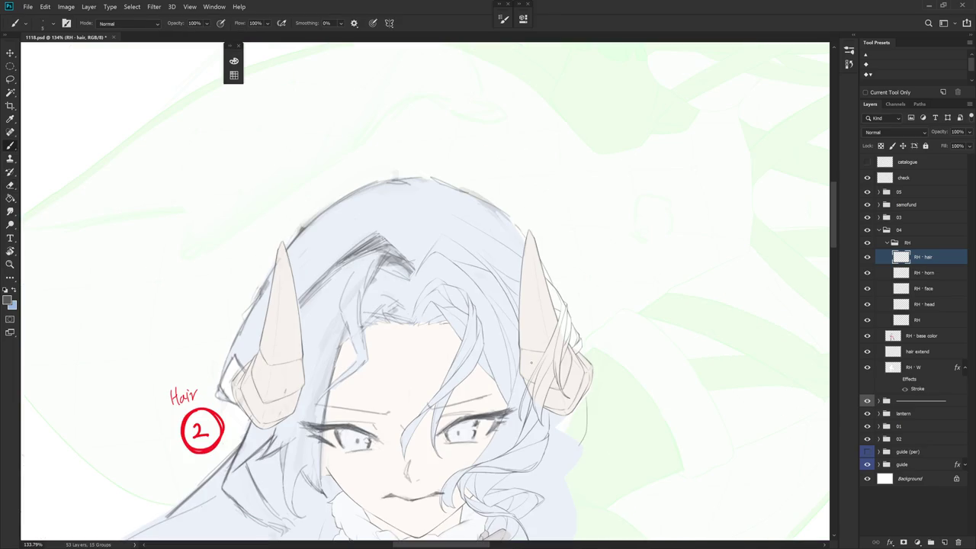
mouse_move(526, 459)
mouse_down()
mouse_move(588, 457)
mouse_move(629, 418)
mouse_up()
mouse_move(463, 227)
mouse_down()
mouse_move(514, 283)
mouse_move(538, 355)
mouse_up()
drag(488, 321, 442, 260)
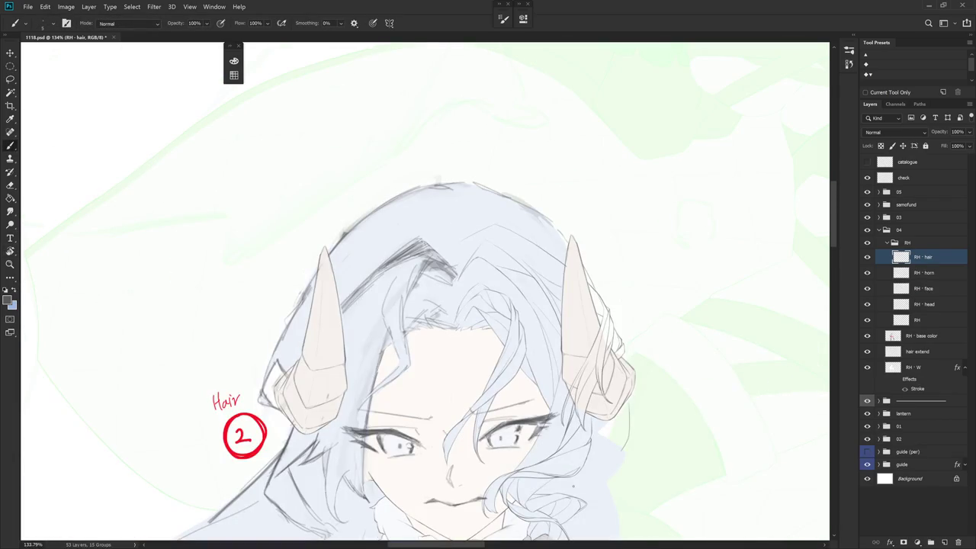
key(e)
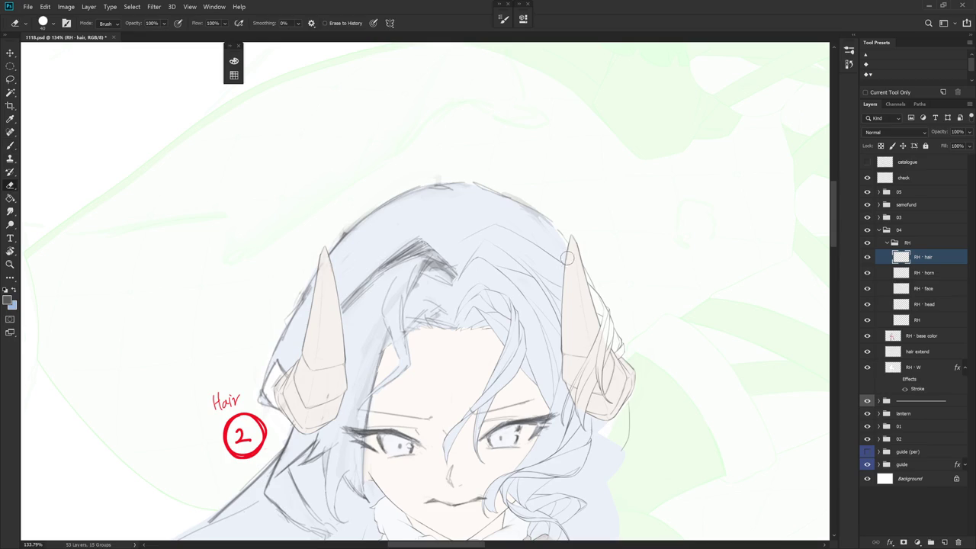
- Check the RH - horn layer, then return to the RH - hair layer
scroll(608, 412, down, 1)
scroll(607, 411, down, 1)
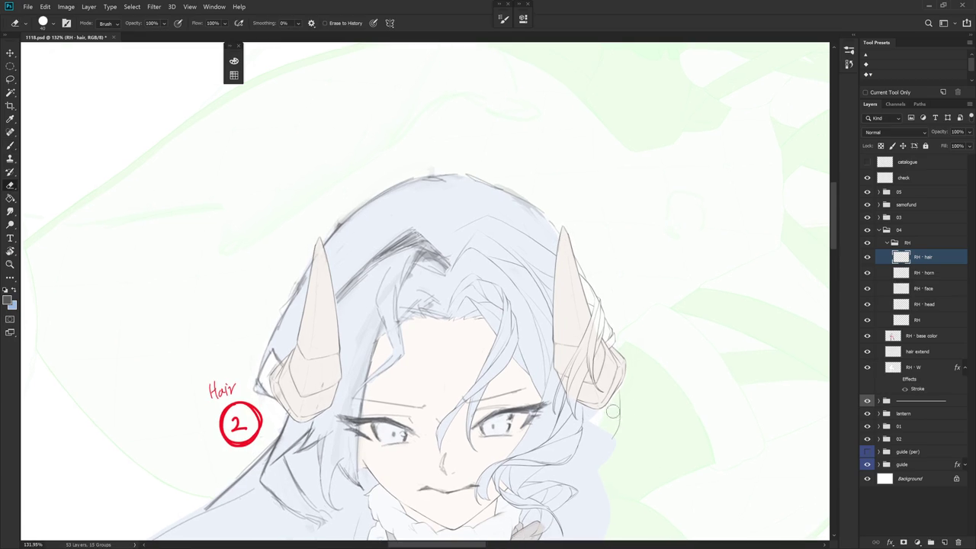
click(923, 273)
scroll(560, 251, up, 5)
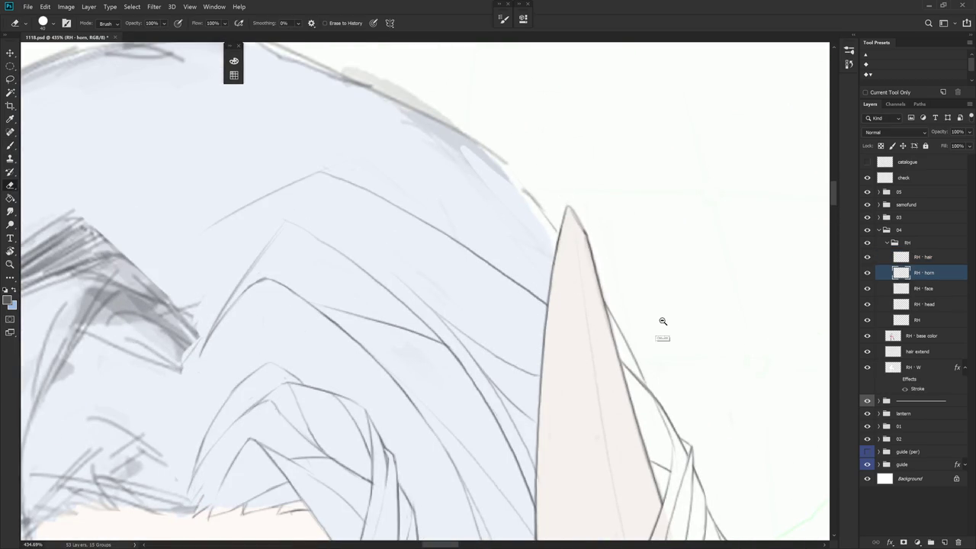
scroll(645, 312, down, 5)
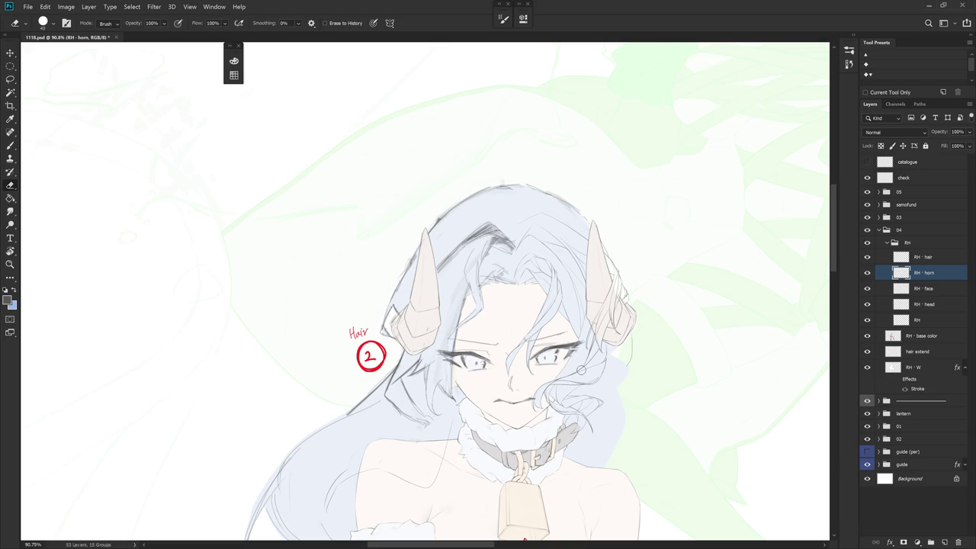
scroll(613, 339, up, 3)
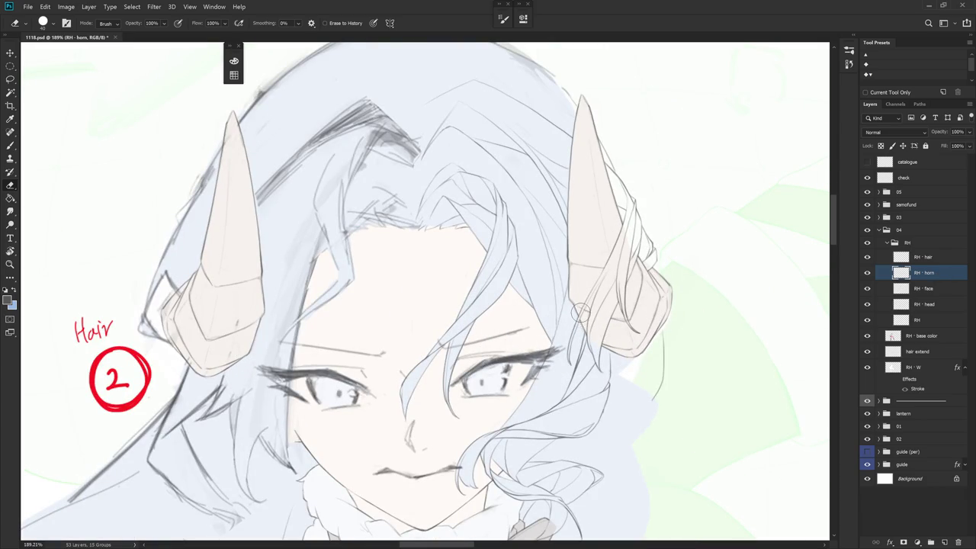
scroll(742, 366, down, 3)
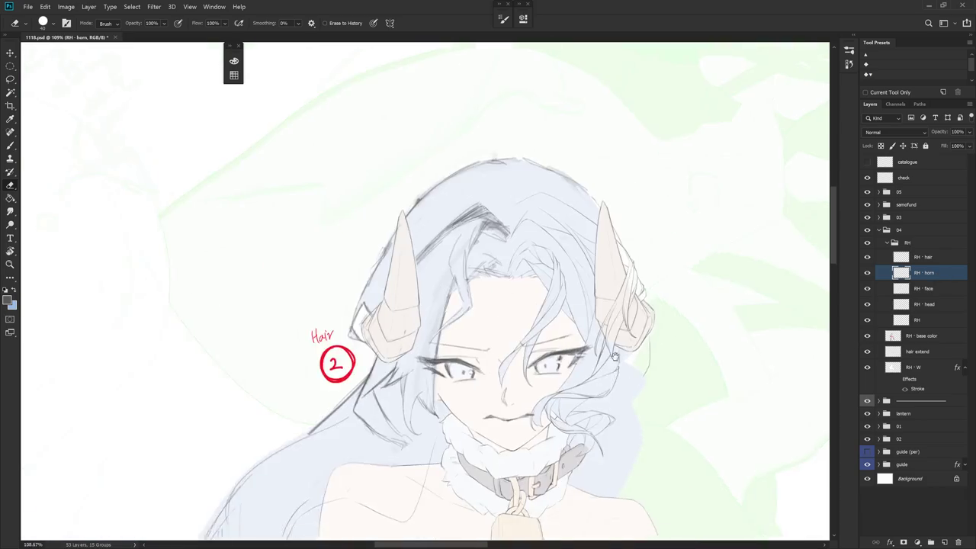
key(b)
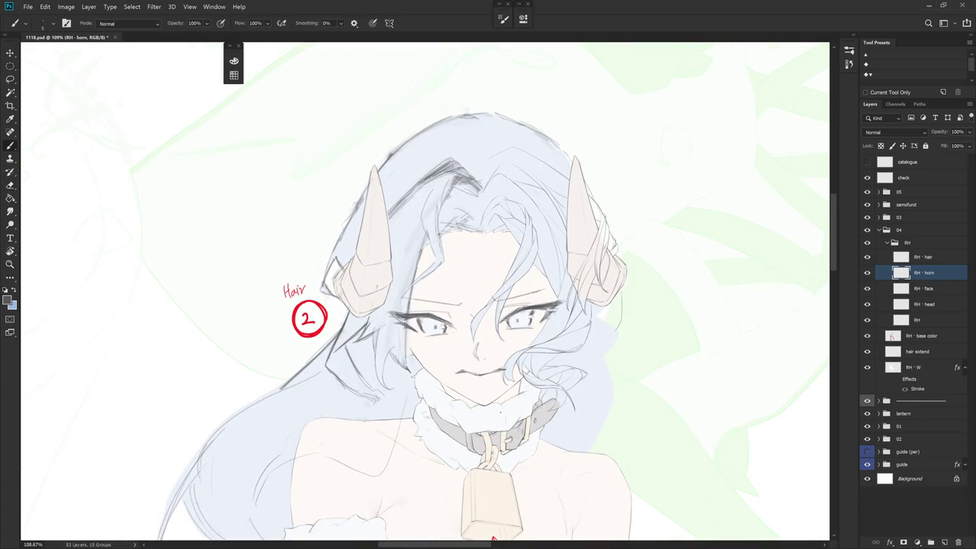
scroll(591, 290, up, 2)
key(alt+])
- Rotate the canvas about 60° counter-clockwise to angle the cheek curl
key(e)
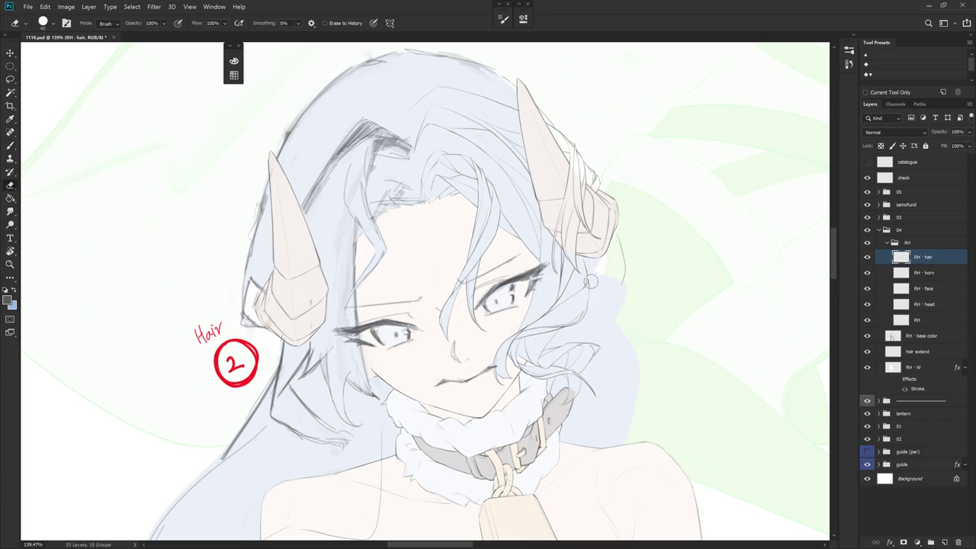
key(b)
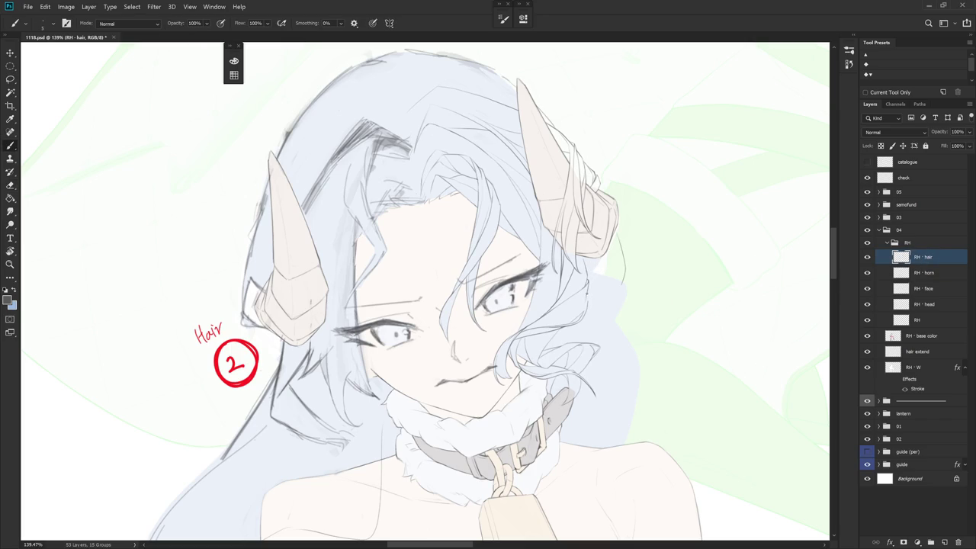
key(e)
key(b)
drag(592, 297, 533, 305)
key(e)
scroll(499, 314, up, 5)
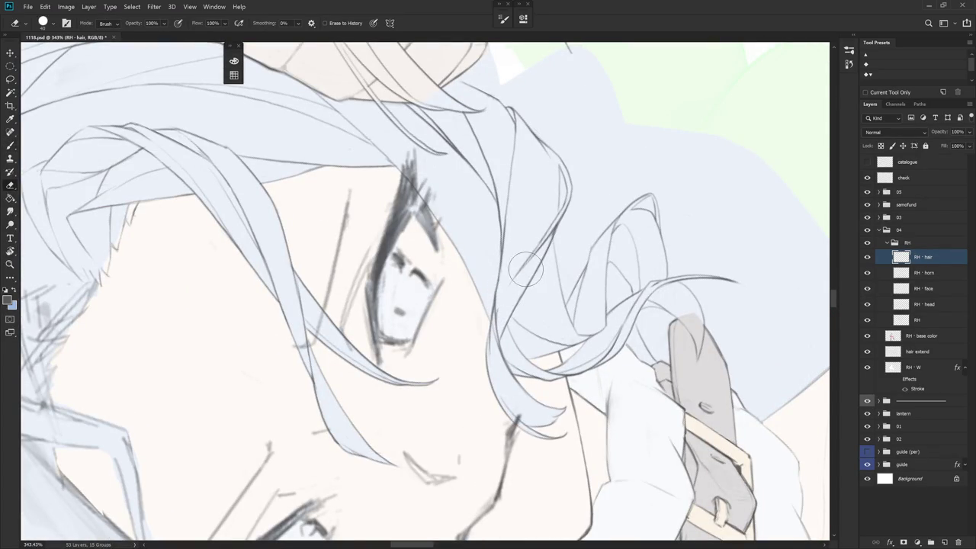
key(b)
- Stroke the curl by the cheek and redraw its lower part, then zoom out
drag(518, 275, 560, 229)
drag(519, 268, 503, 288)
key(ctrl+z)
drag(532, 256, 506, 288)
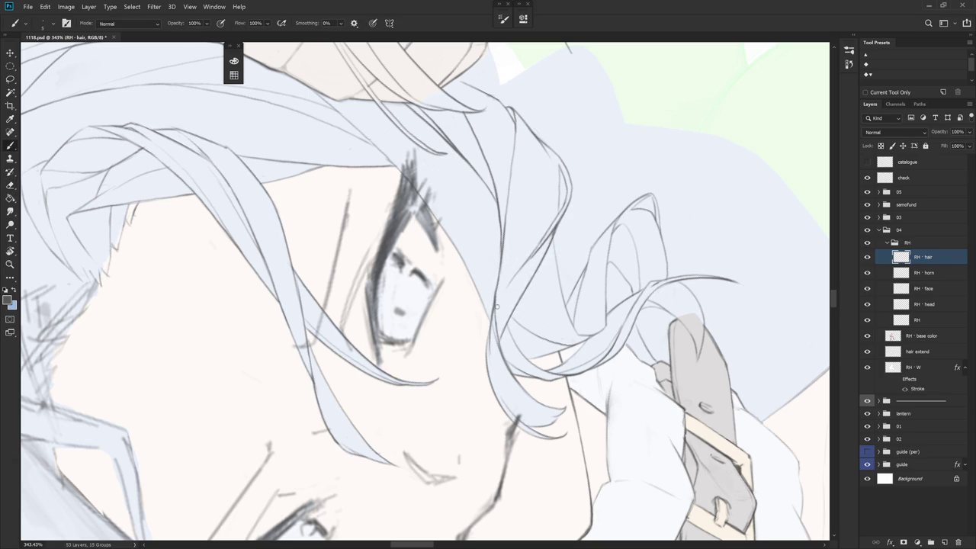
scroll(506, 288, down, 10)
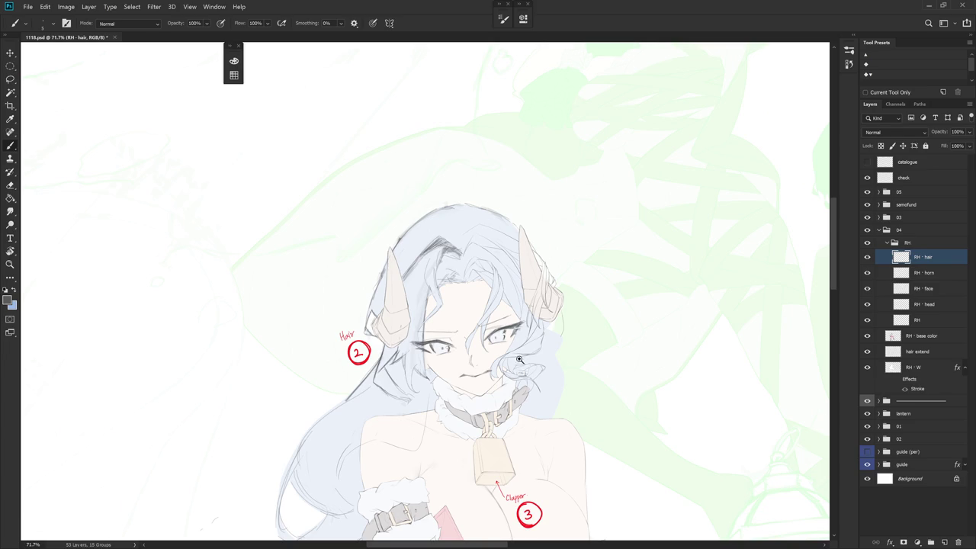
scroll(518, 373, up, 3)
scroll(518, 374, up, 2)
- Brush a short line down a face-framing hair strand with the canvas turned sideways
key(r)
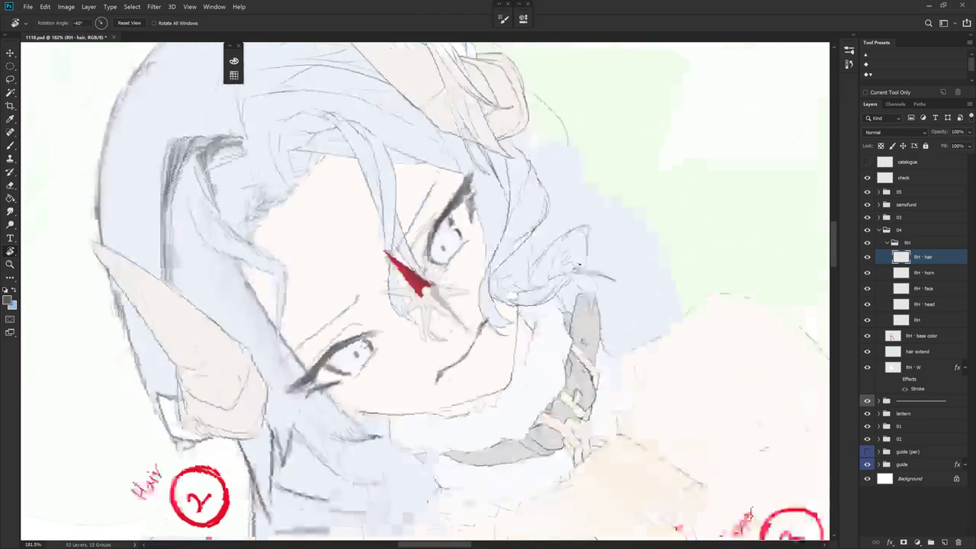
drag(534, 228, 452, 177)
key(e)
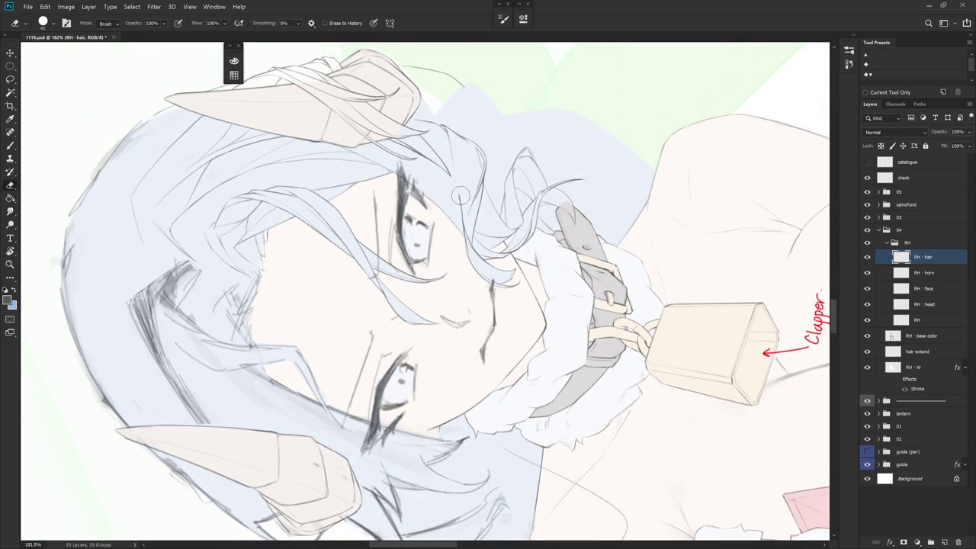
key(b)
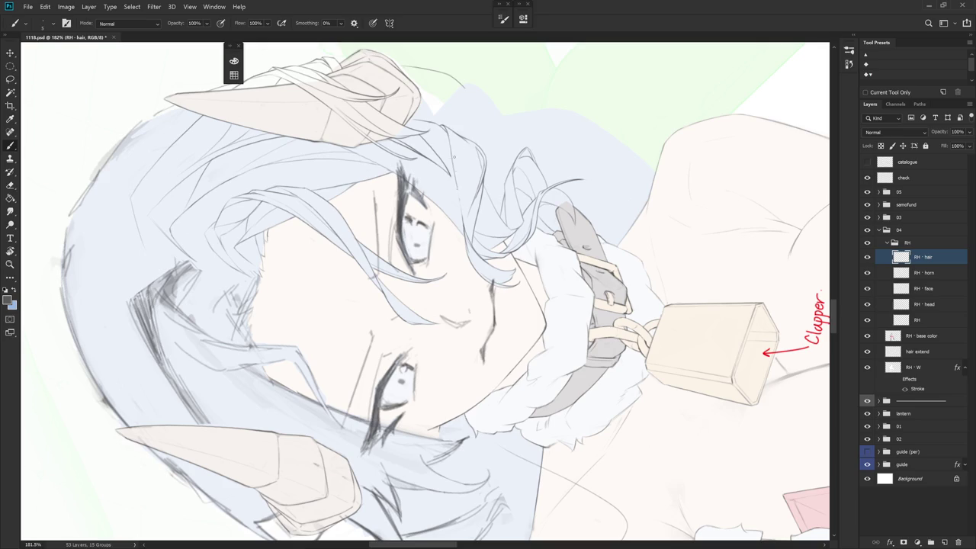
mouse_move(453, 162)
mouse_down()
mouse_move(457, 191)
mouse_move(522, 171)
mouse_up()
key(r)
key(e)
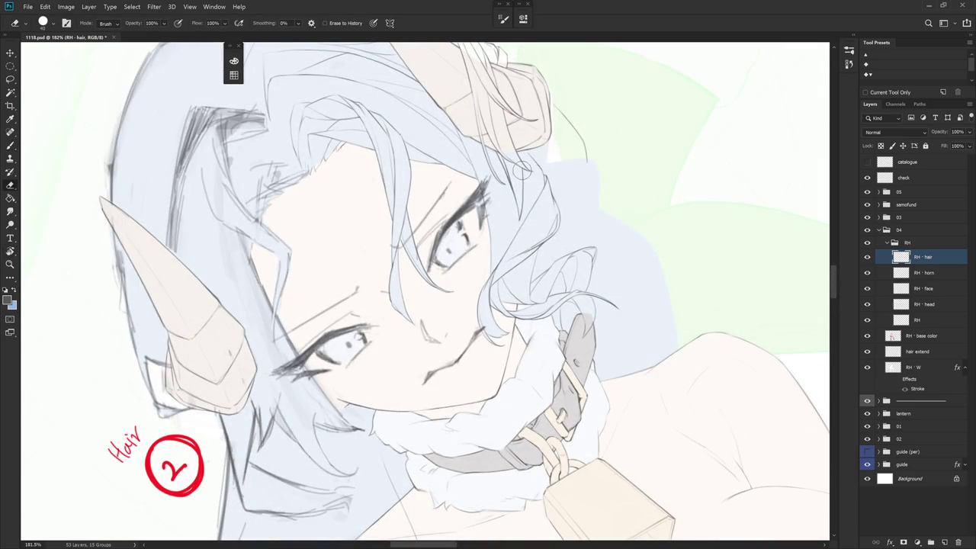
key(b)
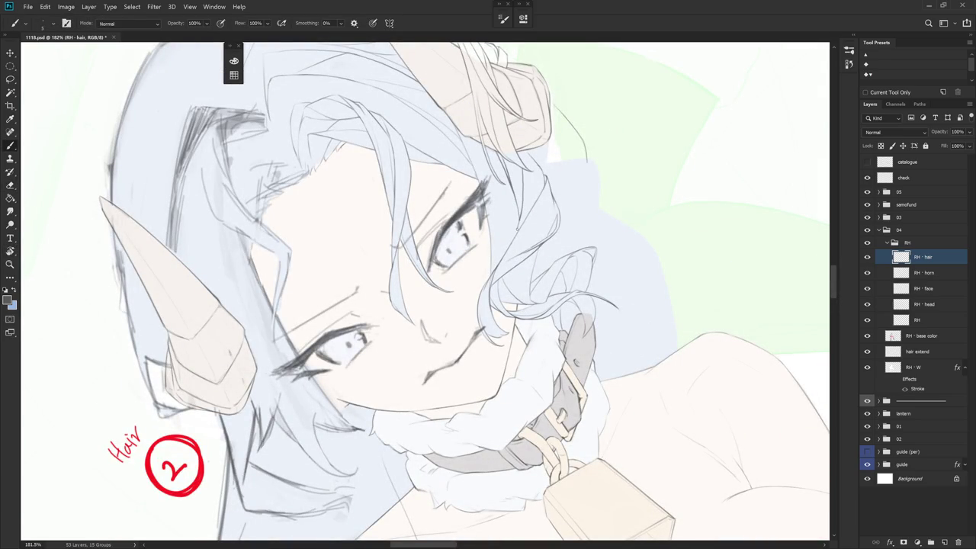
drag(518, 226, 489, 198)
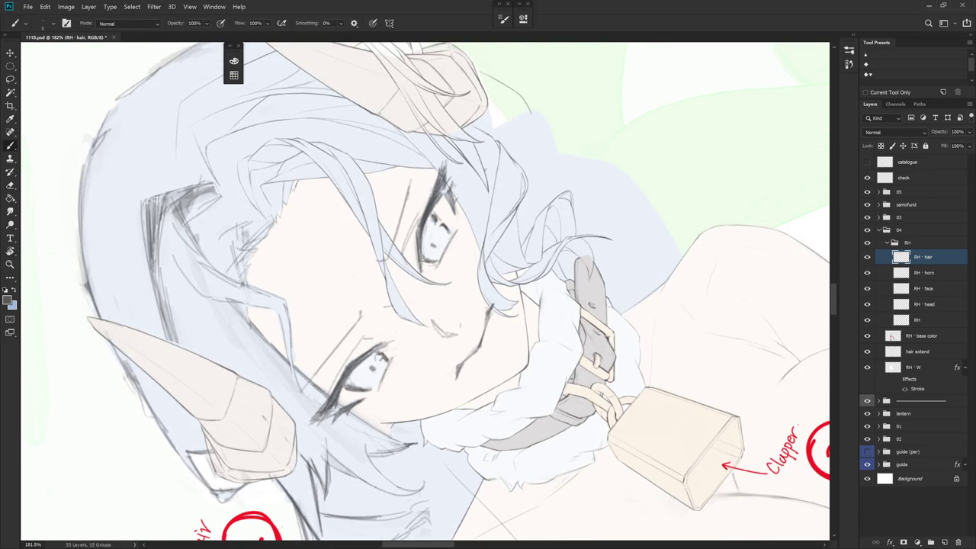
key(e)
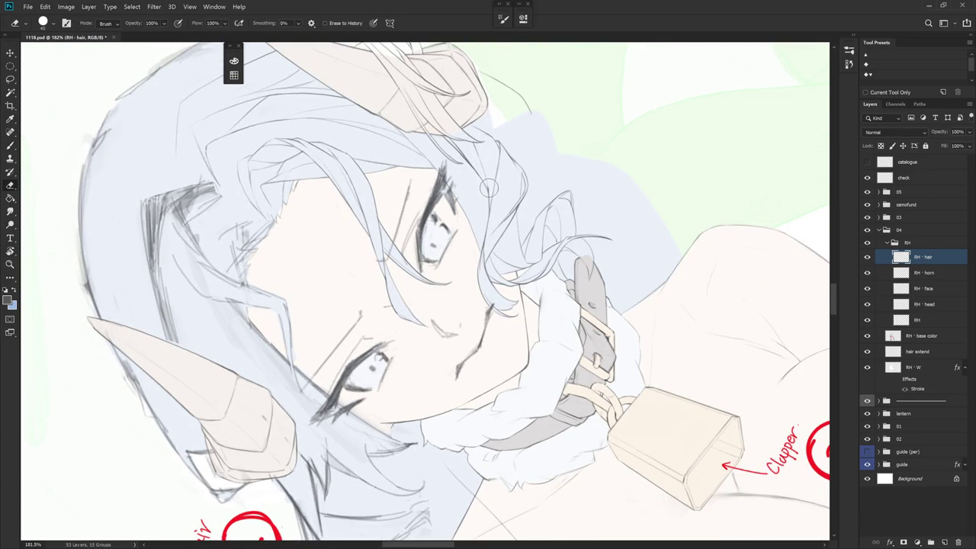
key(b)
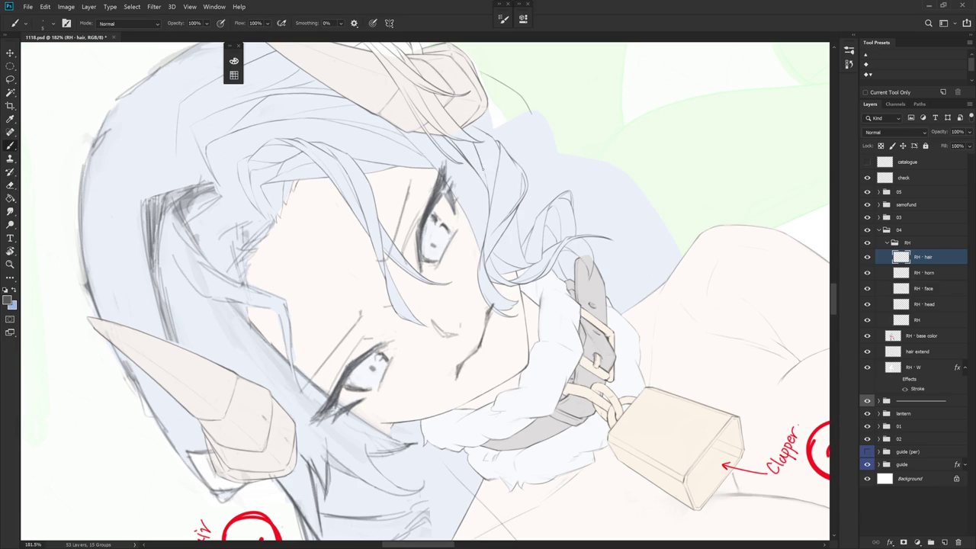
drag(482, 238, 540, 307)
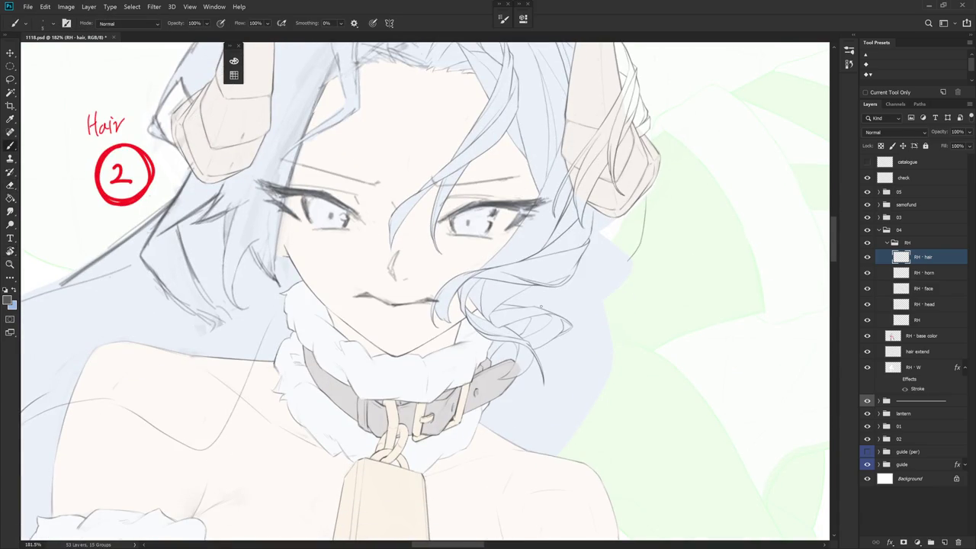
- Zoom in and tilt the view close on the hair curl by the collar
mouse_move(568, 325)
mouse_down()
mouse_move(563, 378)
mouse_move(643, 394)
mouse_up()
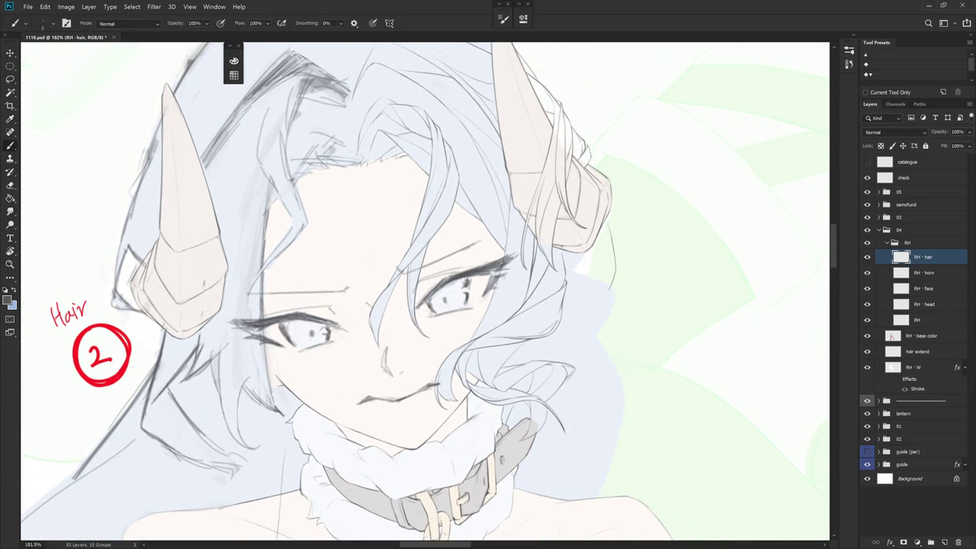
key(e)
scroll(596, 294, down, 3)
drag(599, 316, 576, 348)
key(b)
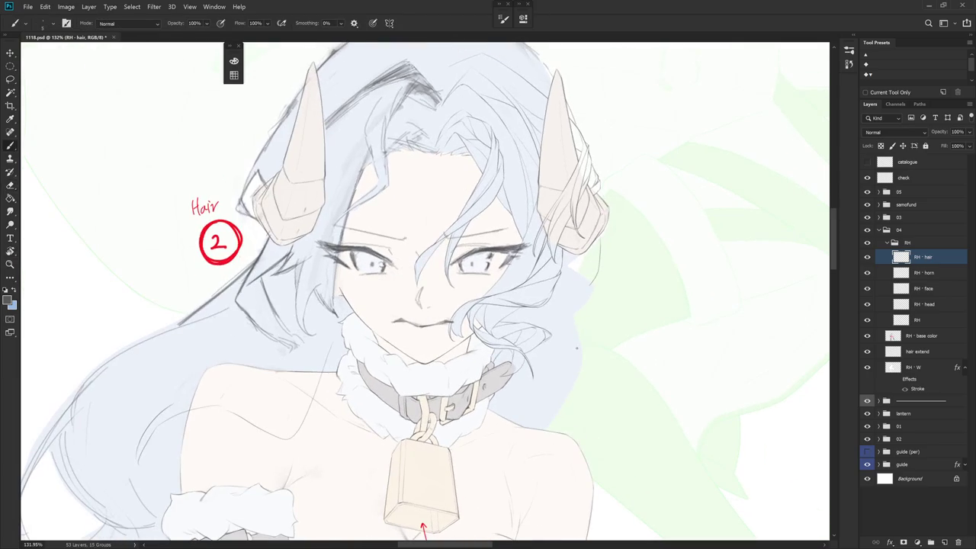
drag(576, 347, 562, 409)
scroll(562, 409, up, 3)
scroll(511, 272, up, 3)
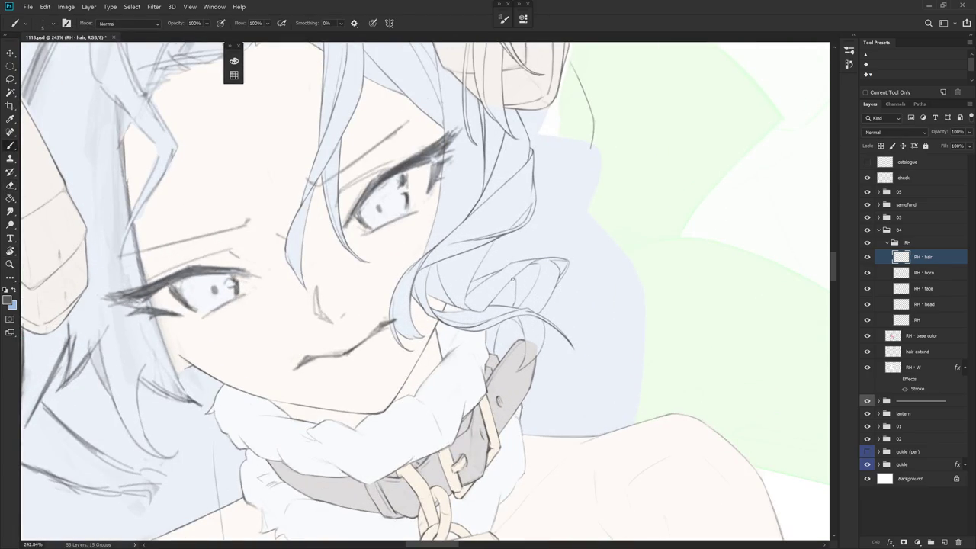
- Draw three thin strand lines down the curl beside the collar strap
drag(515, 281, 493, 353)
scroll(495, 340, down, 5)
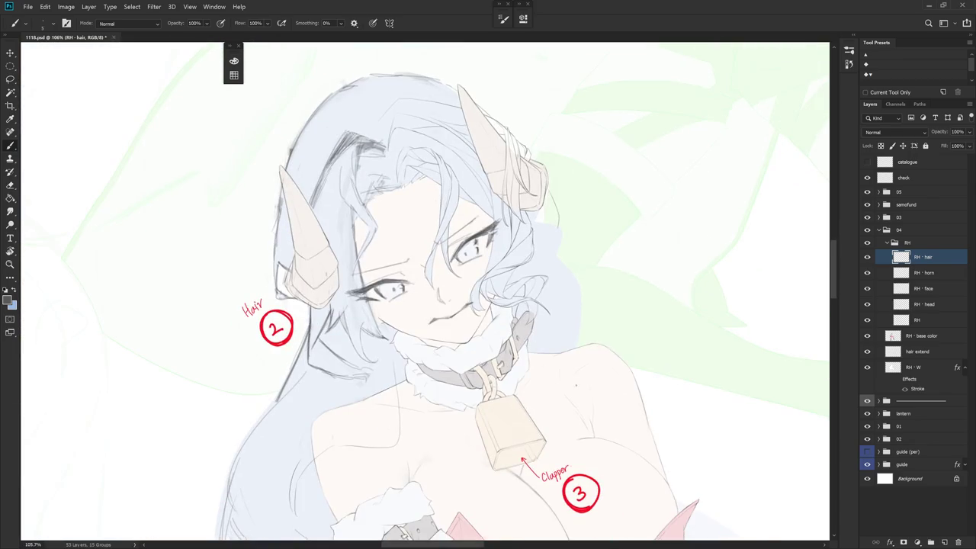
scroll(567, 348, up, 5)
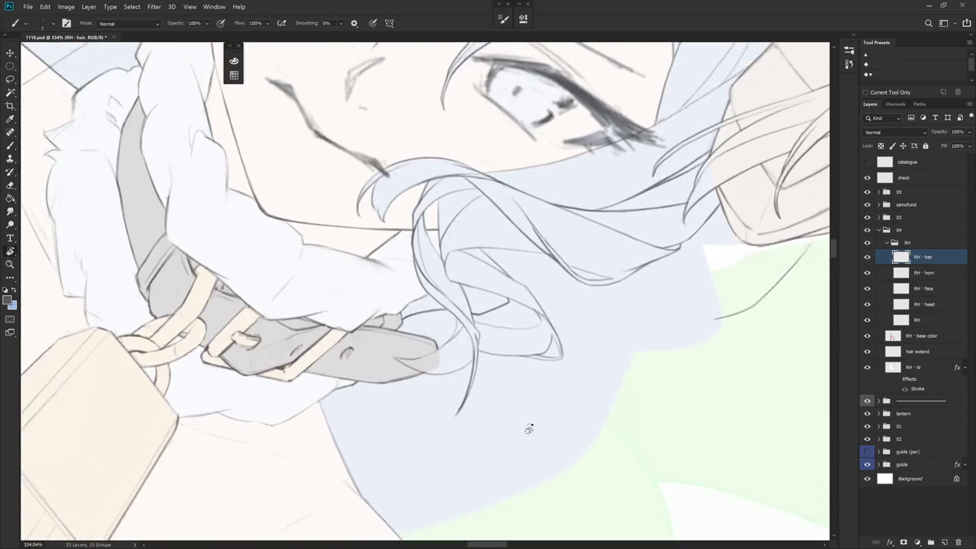
mouse_move(422, 275)
mouse_down()
mouse_move(454, 341)
mouse_move(474, 288)
mouse_move(486, 335)
mouse_up()
key(r)
mouse_move(501, 257)
mouse_down()
mouse_move(509, 299)
mouse_move(499, 317)
mouse_up()
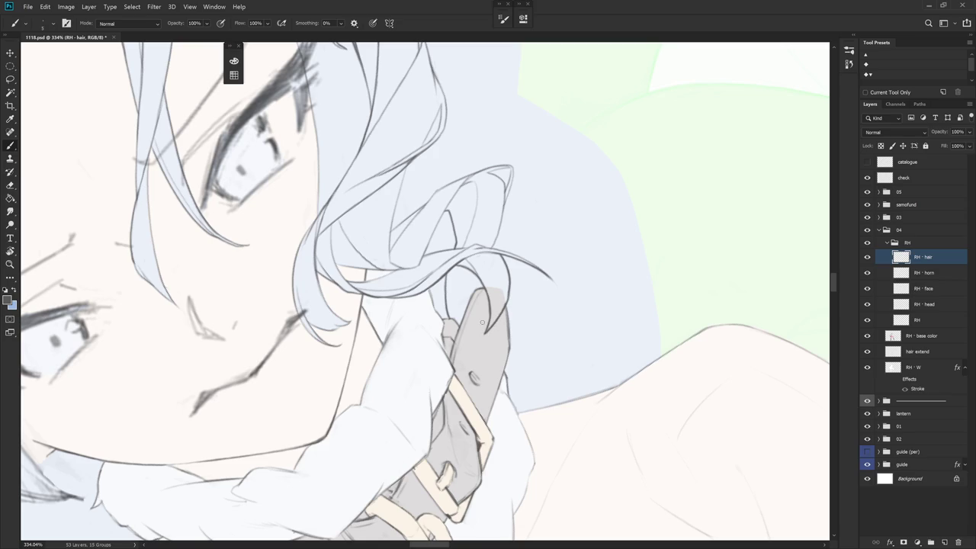
scroll(548, 419, down, 5)
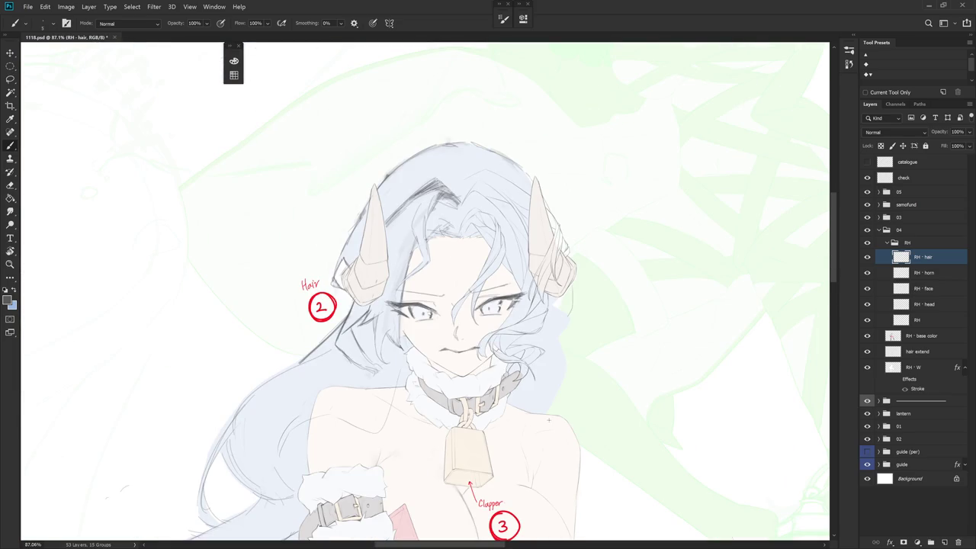
scroll(548, 419, down, 3)
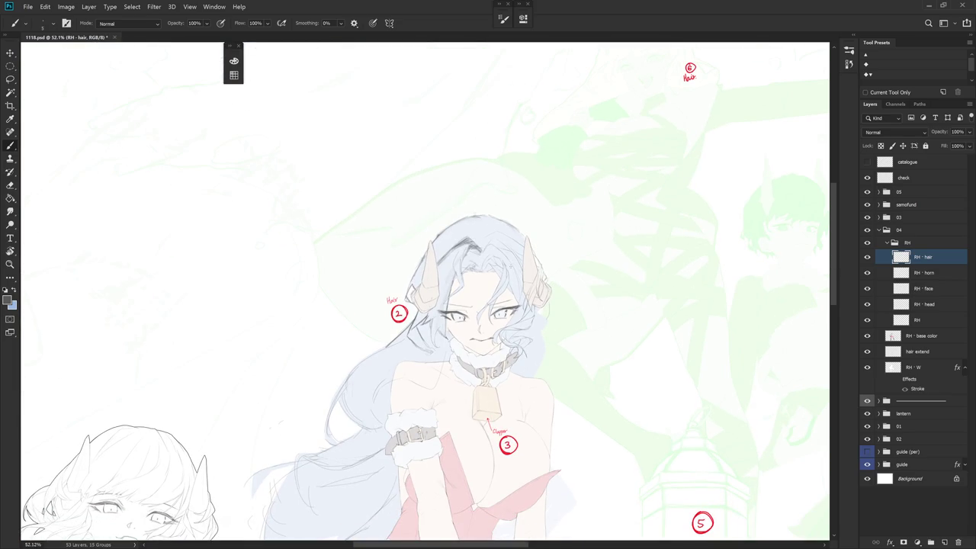
scroll(543, 308, up, 3)
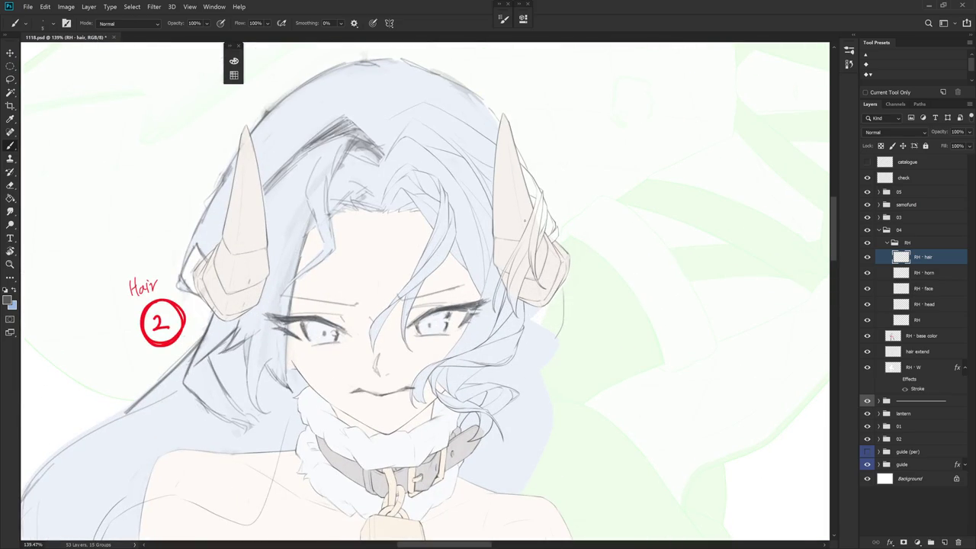
drag(550, 303, 543, 346)
key(ctrl+z)
drag(559, 302, 545, 370)
key(ctrl+z)
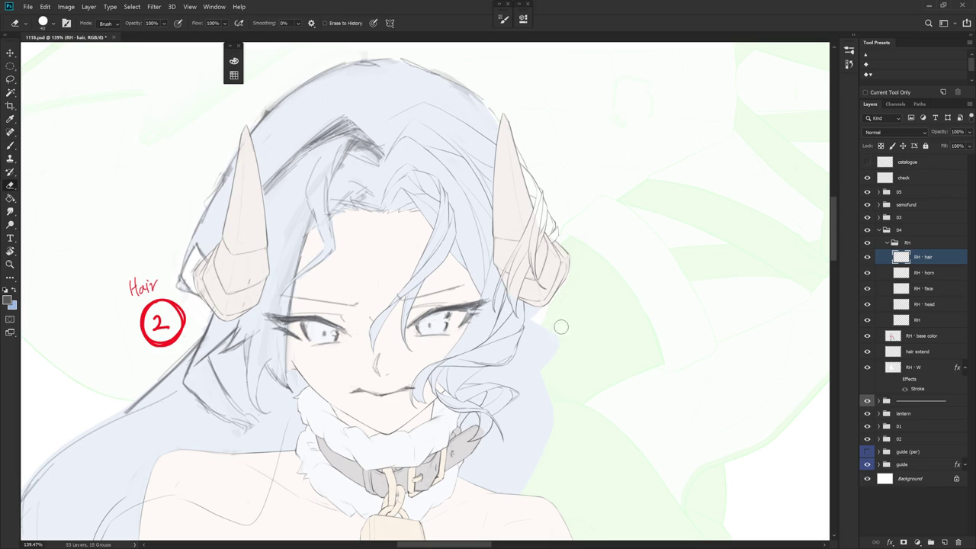
drag(558, 302, 561, 354)
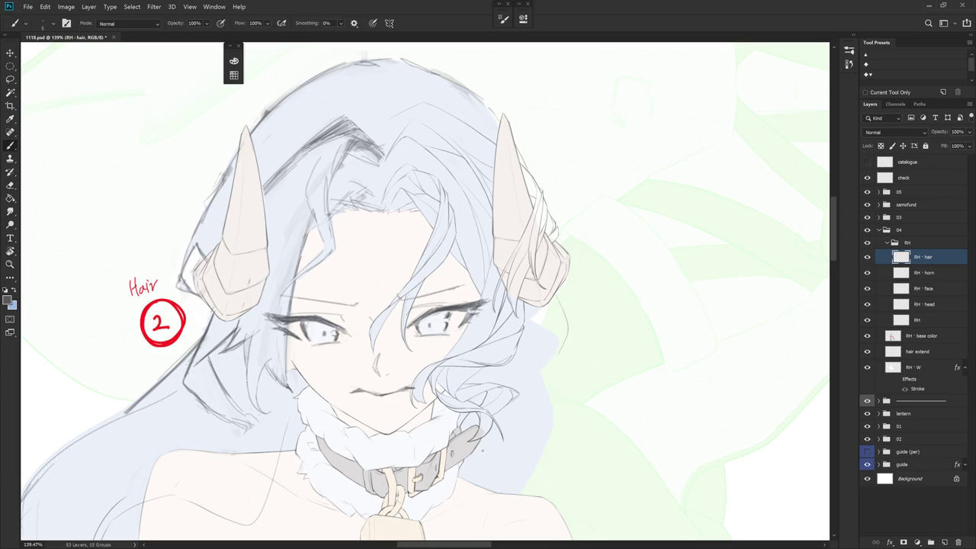
key(ctrl+z)
mouse_move(558, 302)
mouse_down()
mouse_move(568, 341)
mouse_move(575, 278)
mouse_move(562, 352)
mouse_up()
key(ctrl+z)
key(r)
key(ctrl+z)
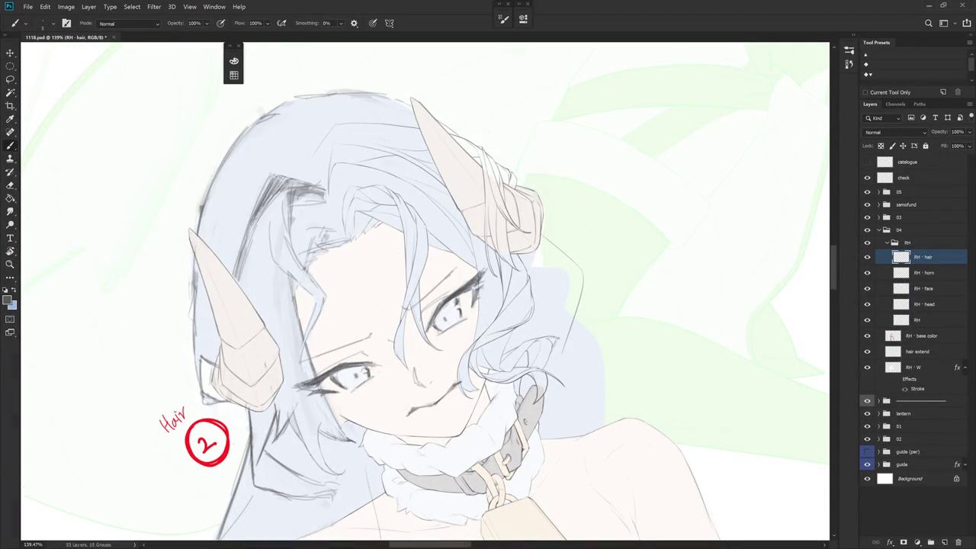
key(ctrl+z)
mouse_move(584, 285)
mouse_down()
mouse_move(558, 357)
mouse_move(579, 226)
mouse_up()
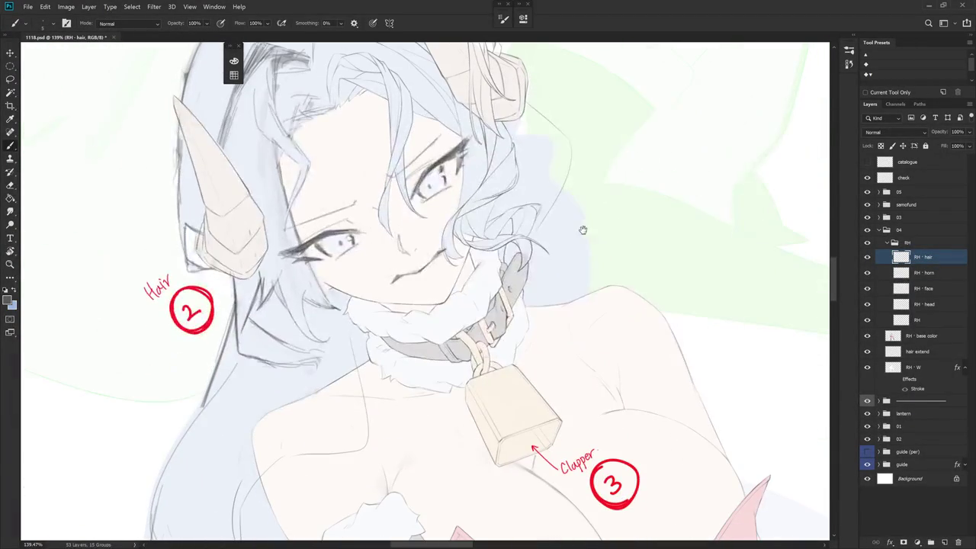
key(ctrl+z)
mouse_move(581, 153)
mouse_down()
mouse_move(541, 236)
mouse_move(553, 241)
mouse_move(554, 320)
mouse_up()
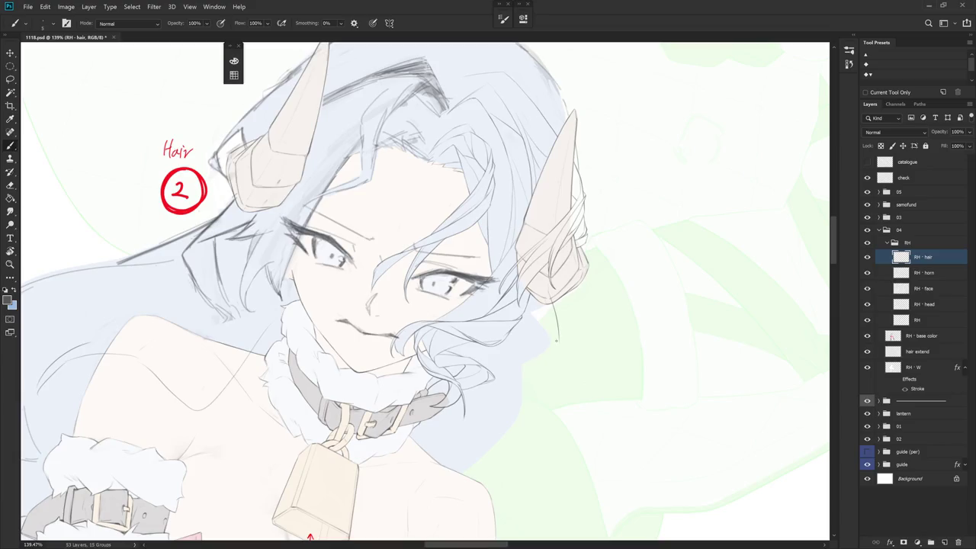
mouse_move(582, 381)
mouse_down()
mouse_move(546, 216)
mouse_move(534, 294)
mouse_up()
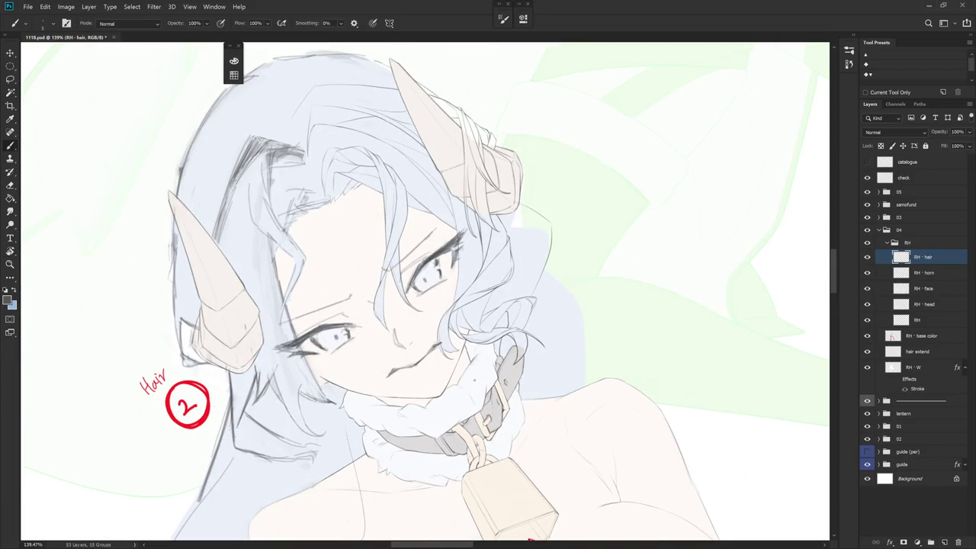
key(ctrl+z)
mouse_move(546, 227)
mouse_down()
mouse_move(530, 289)
mouse_move(564, 328)
mouse_up()
key(ctrl+z)
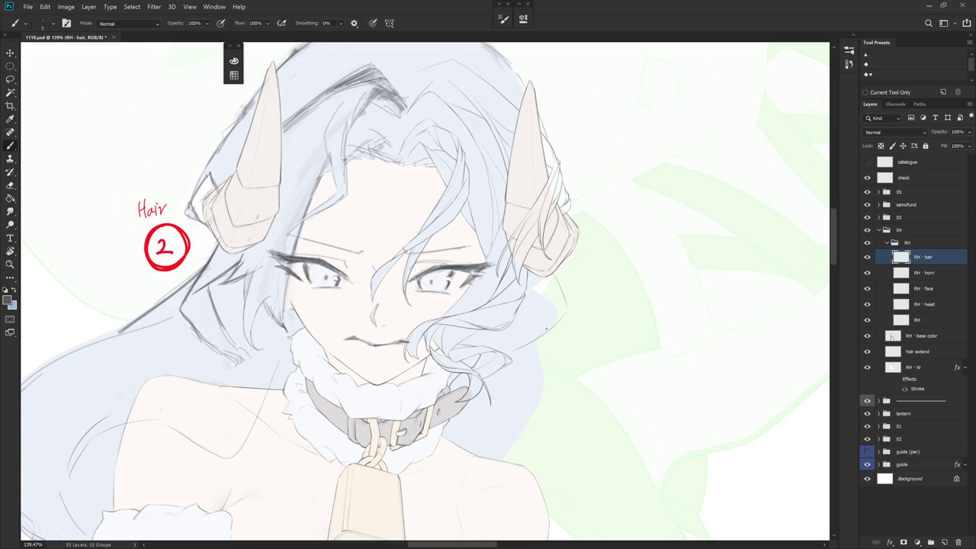
key(r)
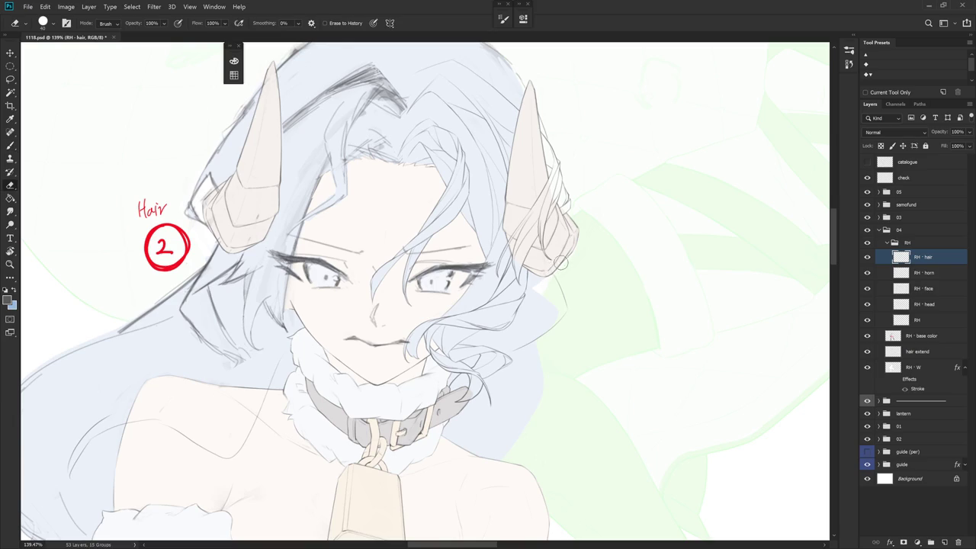
drag(553, 268, 647, 329)
key(b)
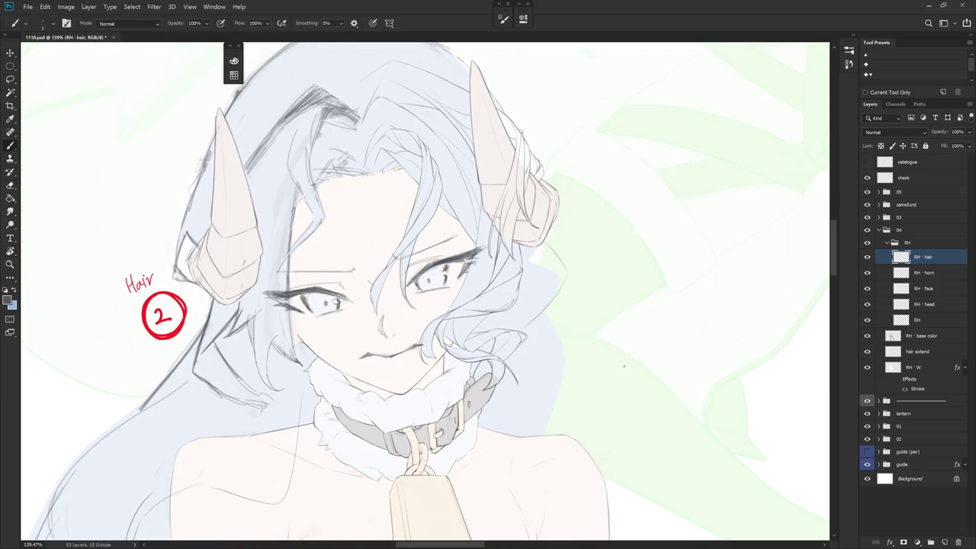
drag(623, 366, 582, 276)
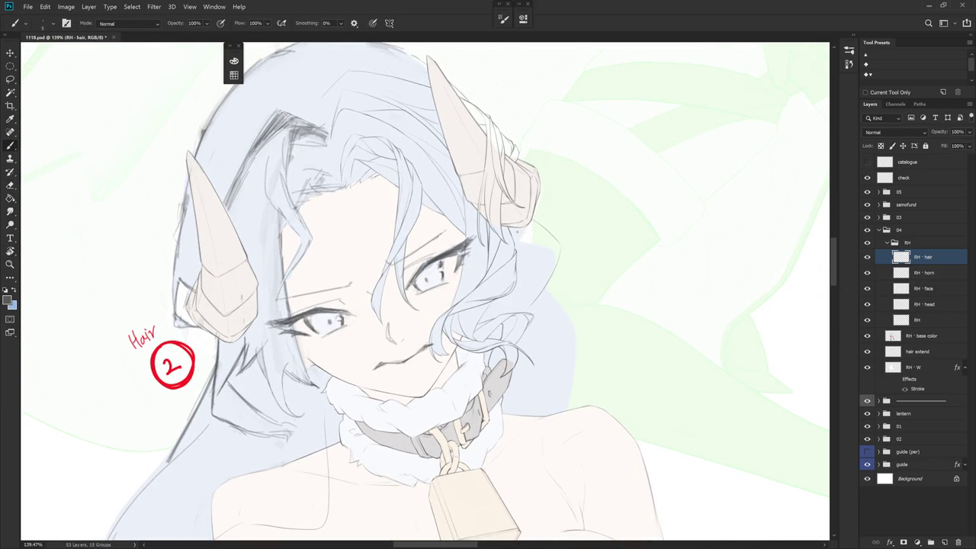
key(r)
mouse_move(625, 366)
mouse_down()
mouse_move(606, 381)
mouse_move(579, 351)
mouse_up()
key(b)
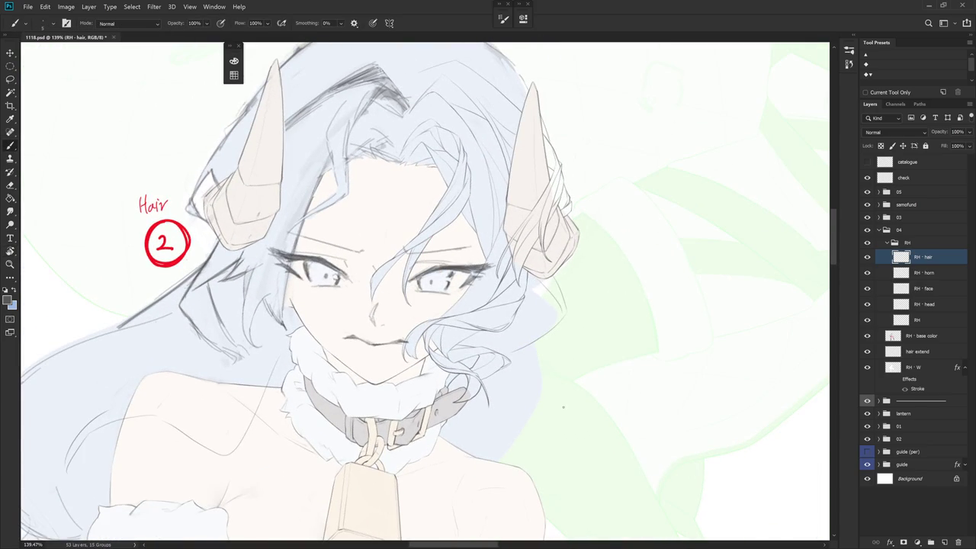
key(r)
mouse_move(551, 299)
mouse_down()
mouse_move(605, 345)
mouse_move(541, 429)
mouse_up()
key(b)
key(r)
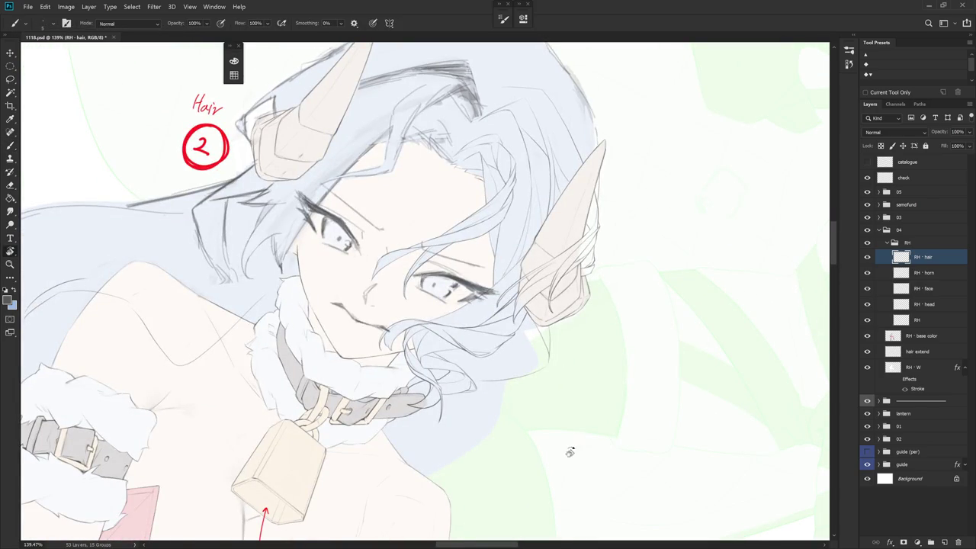
drag(559, 462, 522, 187)
key(b)
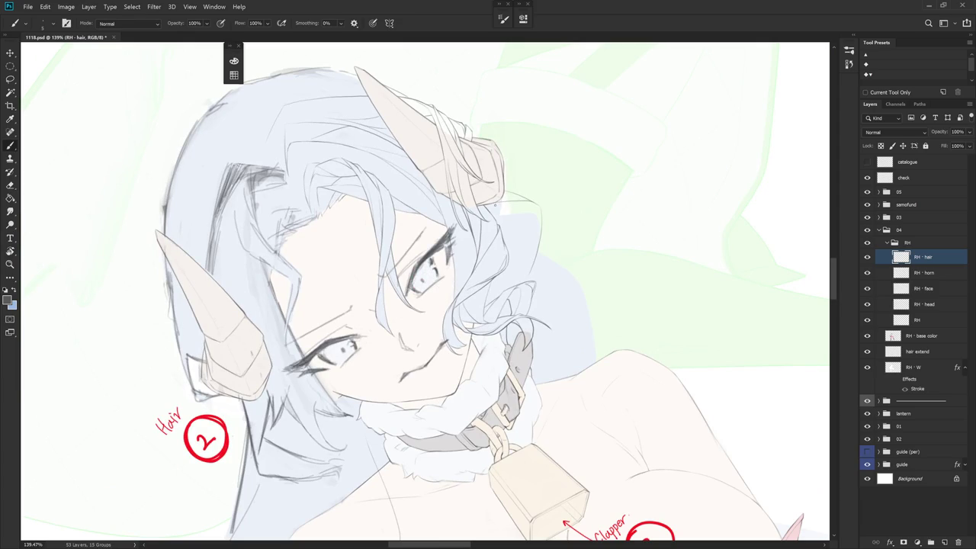
- Draw a thin line along the right hair outline after several undone trial strokes
drag(497, 205, 493, 221)
key(ctrl+z)
key(ctrl+z)
drag(525, 208, 519, 245)
key(ctrl+z)
drag(520, 216, 512, 246)
key(ctrl+z)
drag(520, 203, 512, 238)
key(ctrl+z)
drag(540, 223, 531, 245)
key(Escape)
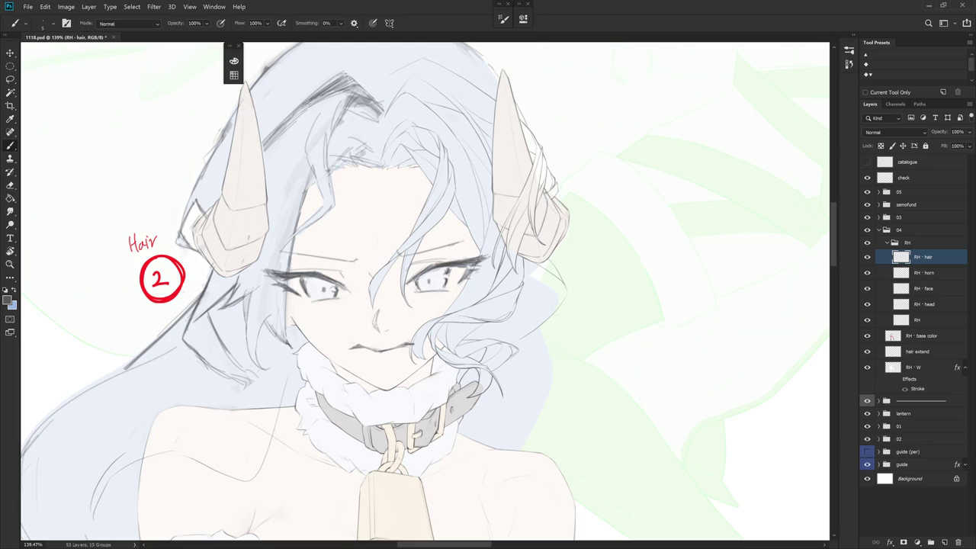
- Tilt the view and add short strokes along the hair's right edge
key(e)
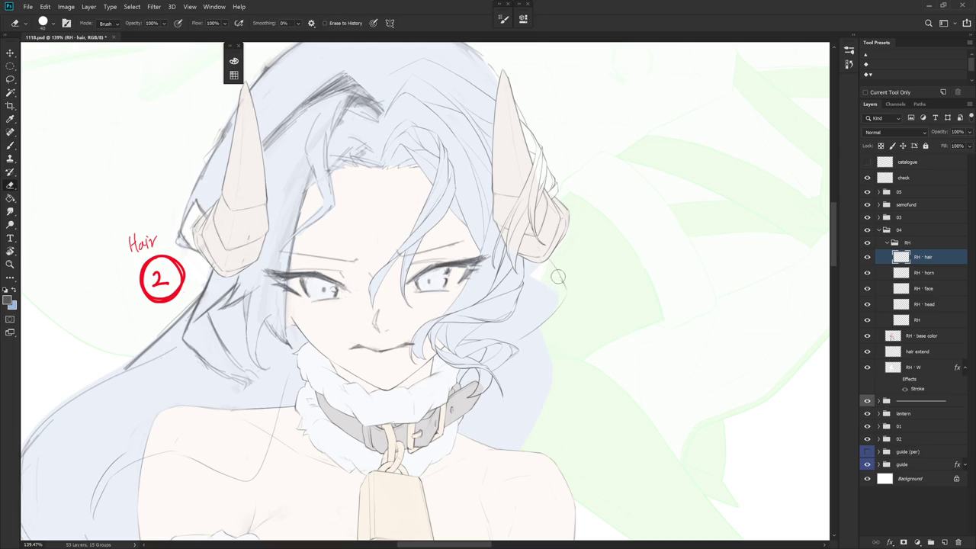
key(b)
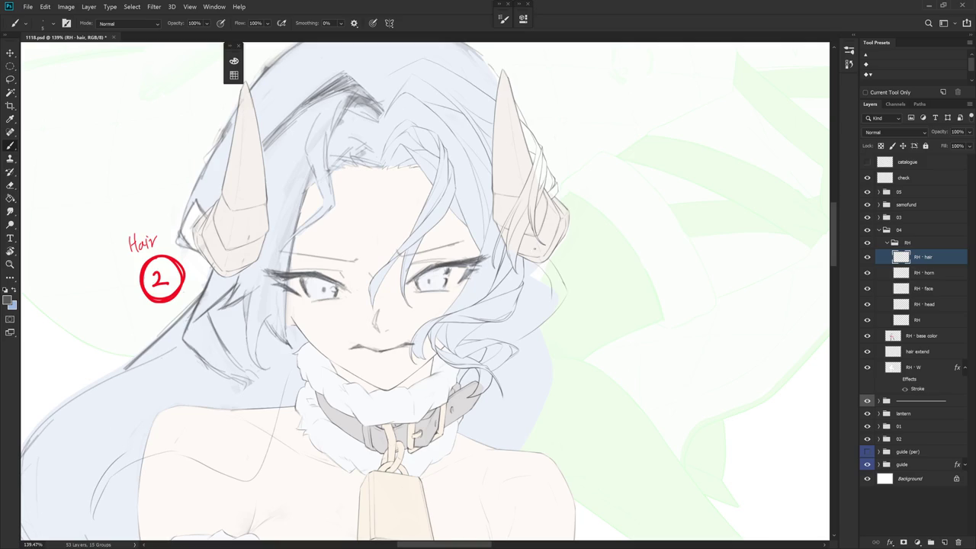
key(e)
key(b)
key(r)
drag(582, 322, 526, 204)
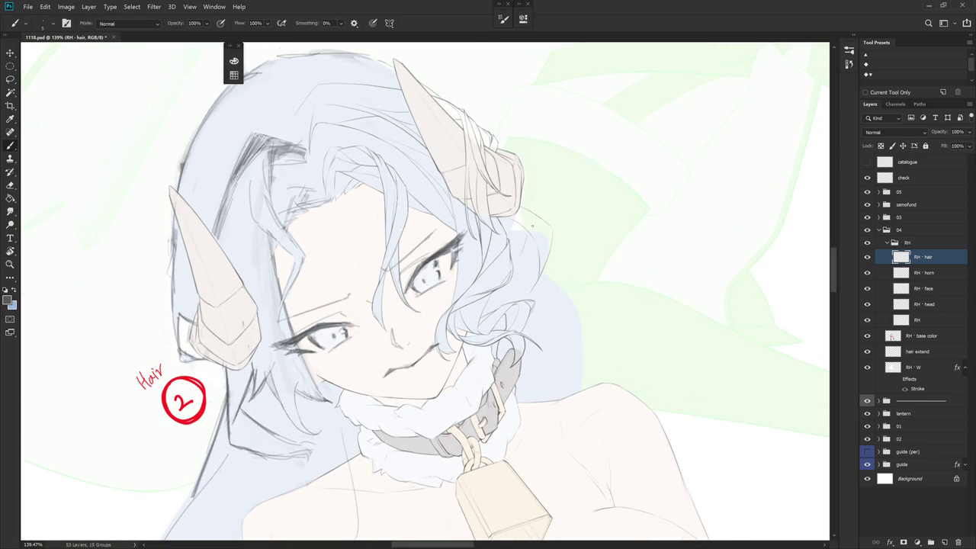
key(r)
mouse_move(561, 226)
mouse_down()
mouse_move(554, 243)
mouse_move(586, 254)
mouse_move(568, 327)
mouse_up()
key(r)
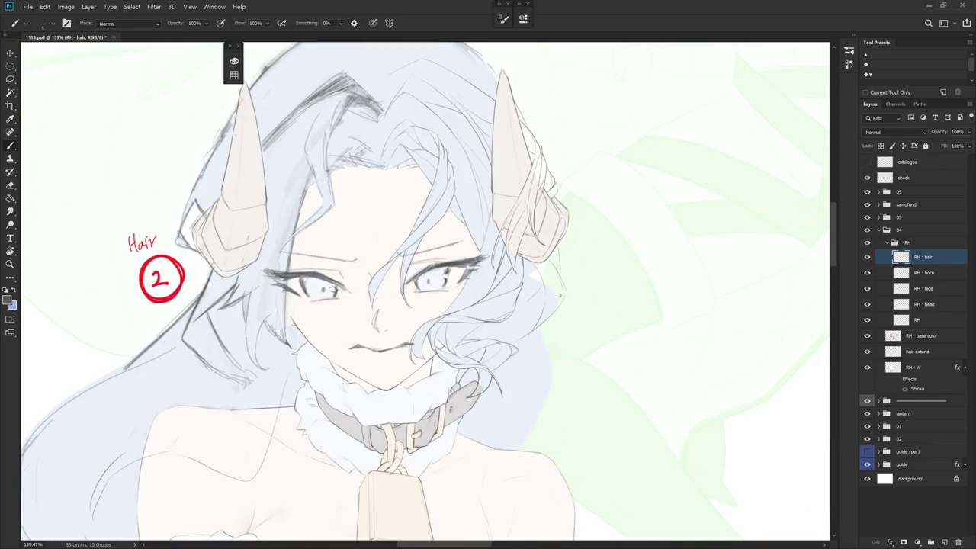
mouse_move(559, 294)
mouse_down()
mouse_move(558, 274)
mouse_move(556, 296)
mouse_up()
- Rotate the canvas about 24° counter-clockwise and draw two small curl strokes on the right hair
key(r)
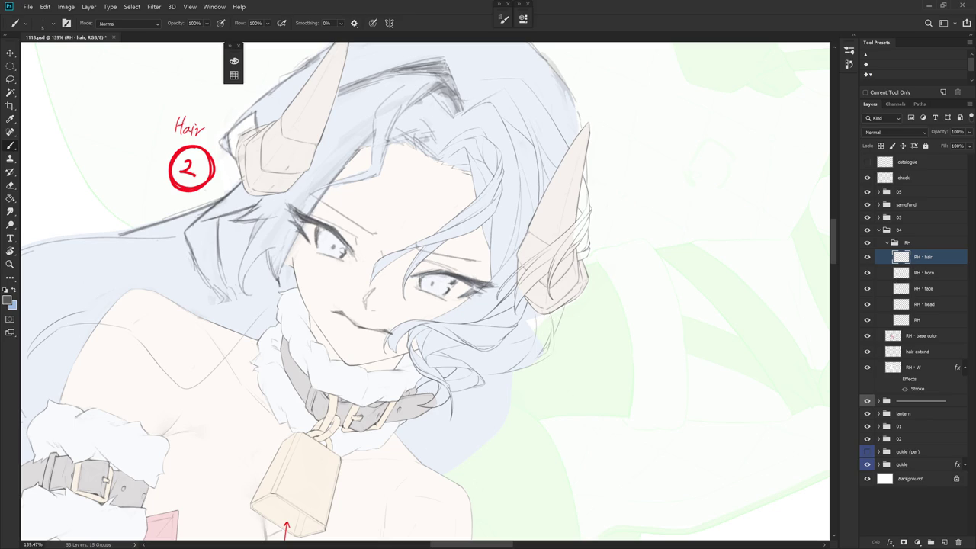
drag(570, 409, 619, 242)
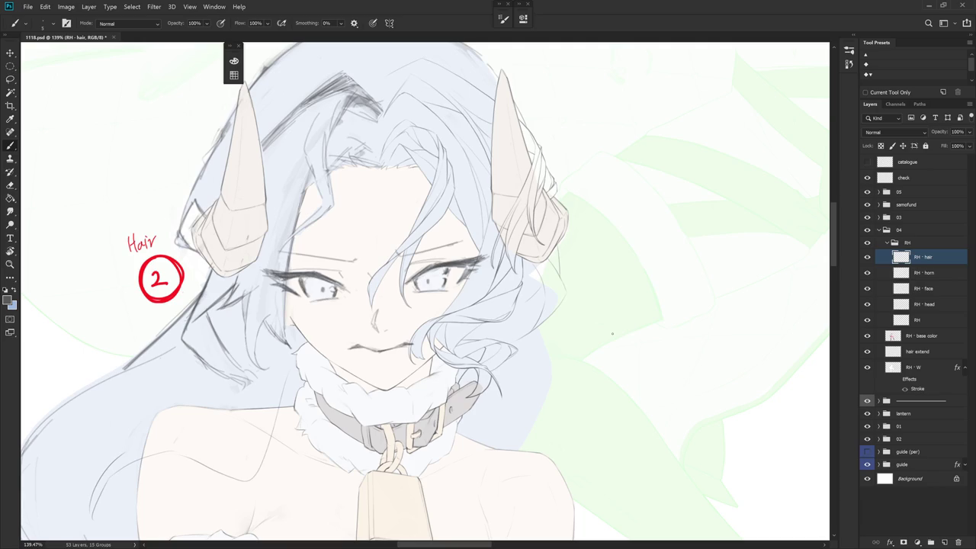
drag(612, 333, 614, 318)
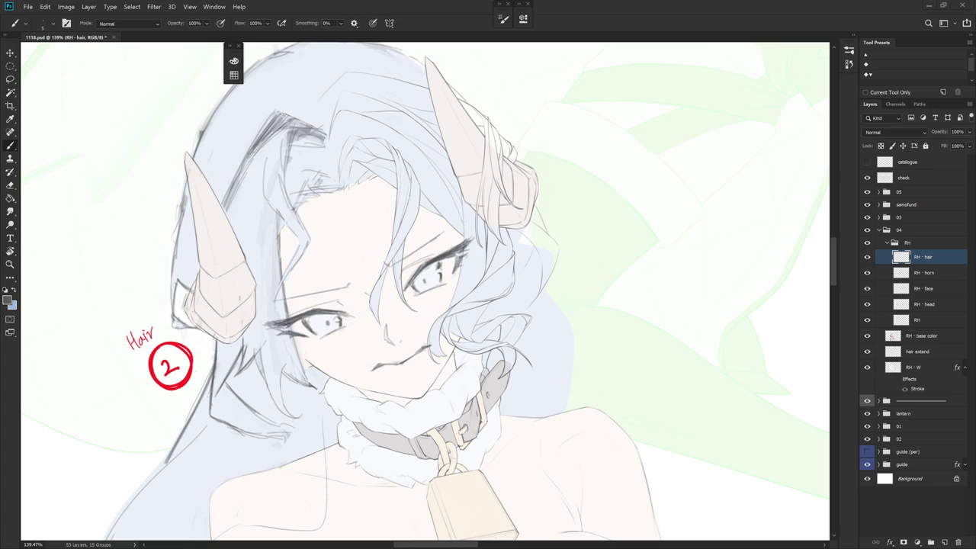
mouse_move(579, 327)
mouse_down()
mouse_move(559, 375)
mouse_move(629, 329)
mouse_up()
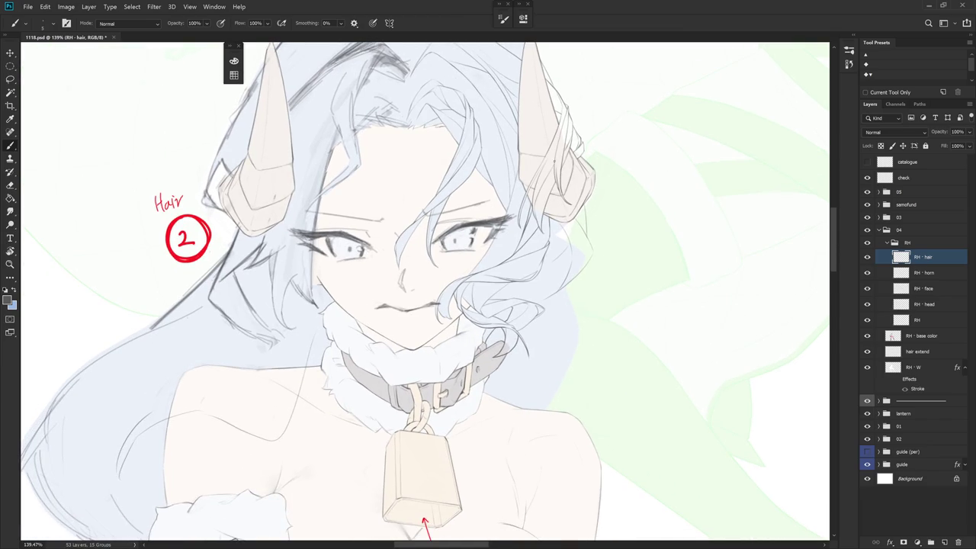
drag(565, 225, 602, 251)
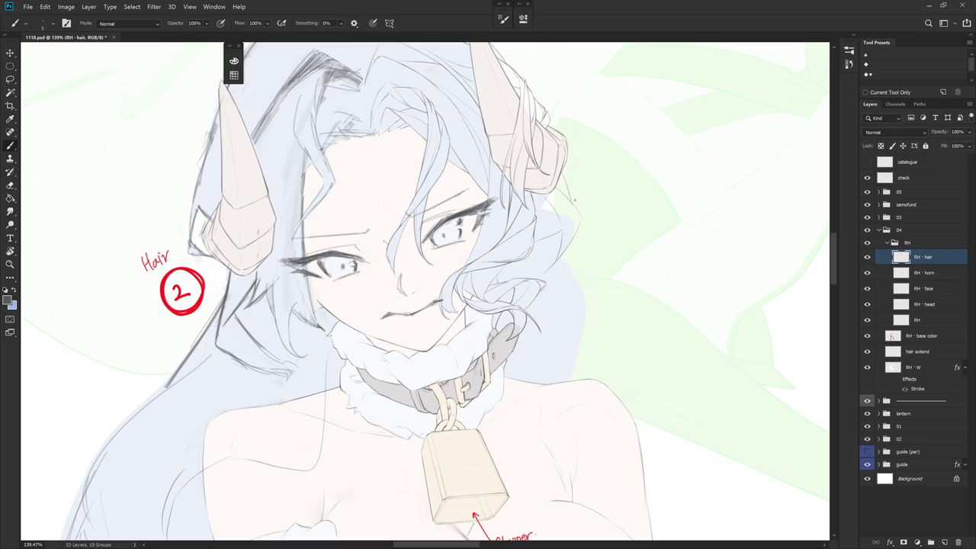
drag(573, 243, 532, 130)
drag(519, 197, 504, 235)
key(e)
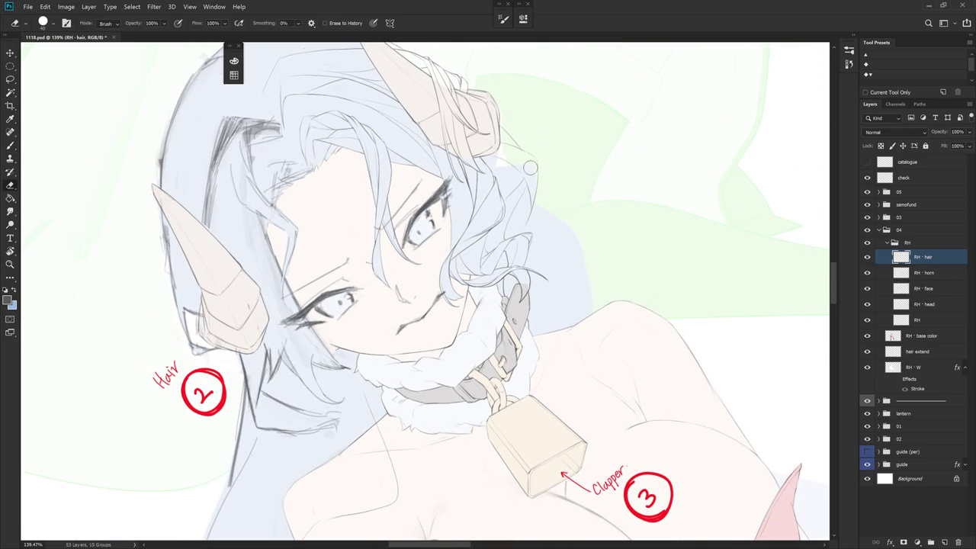
key(b)
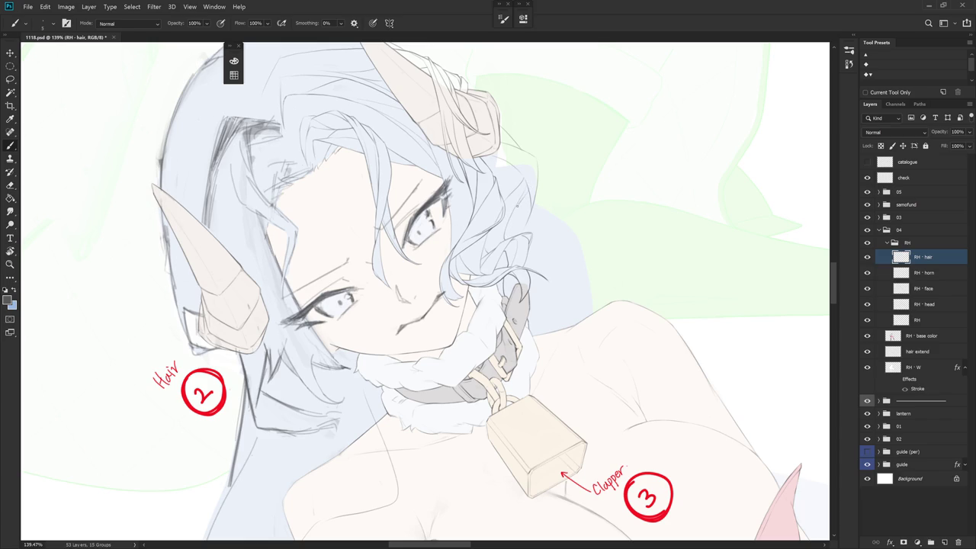
drag(584, 185, 520, 466)
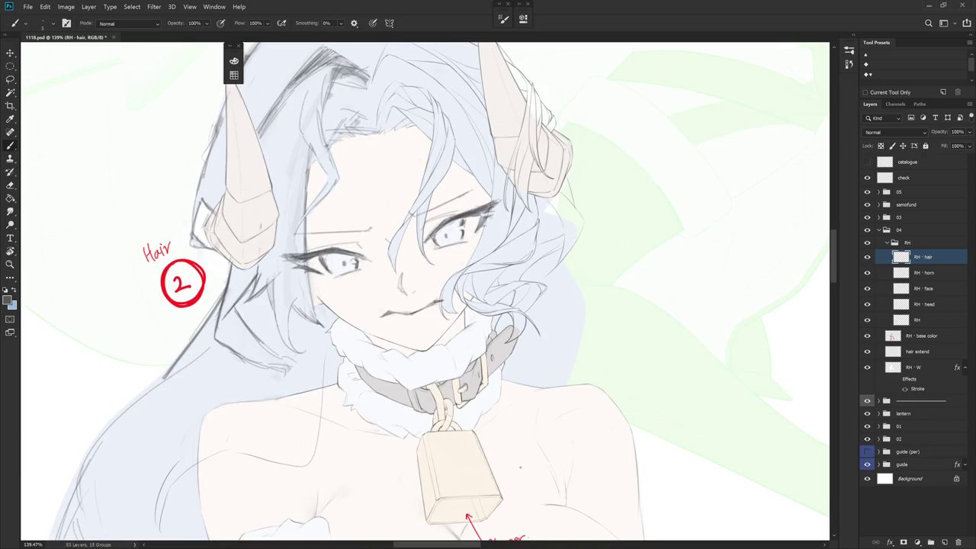
mouse_move(571, 329)
mouse_down()
mouse_move(528, 405)
mouse_move(543, 289)
mouse_up()
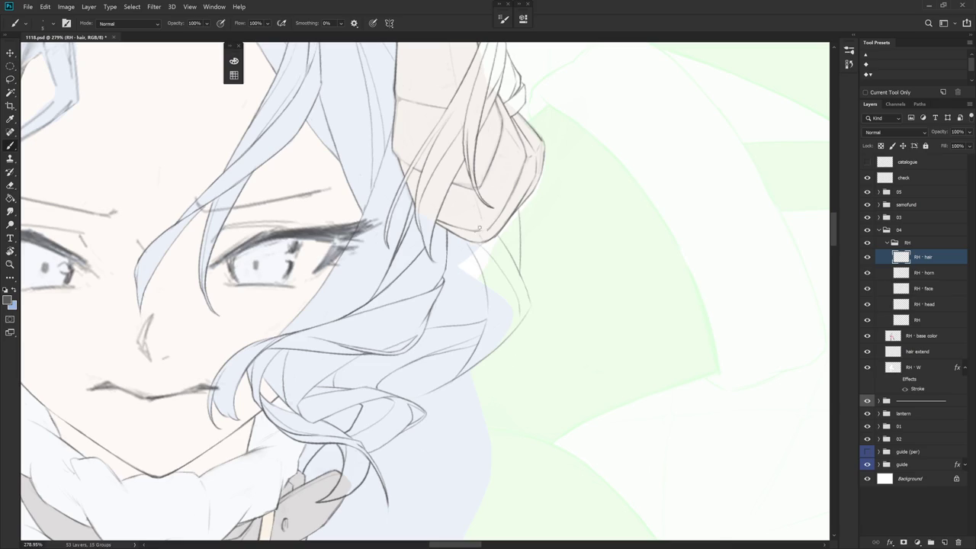
- Draw a line along the cheek-side hair curl edge, then view it at 192%
mouse_move(472, 241)
mouse_down()
mouse_move(503, 268)
mouse_move(526, 318)
mouse_move(515, 237)
mouse_up()
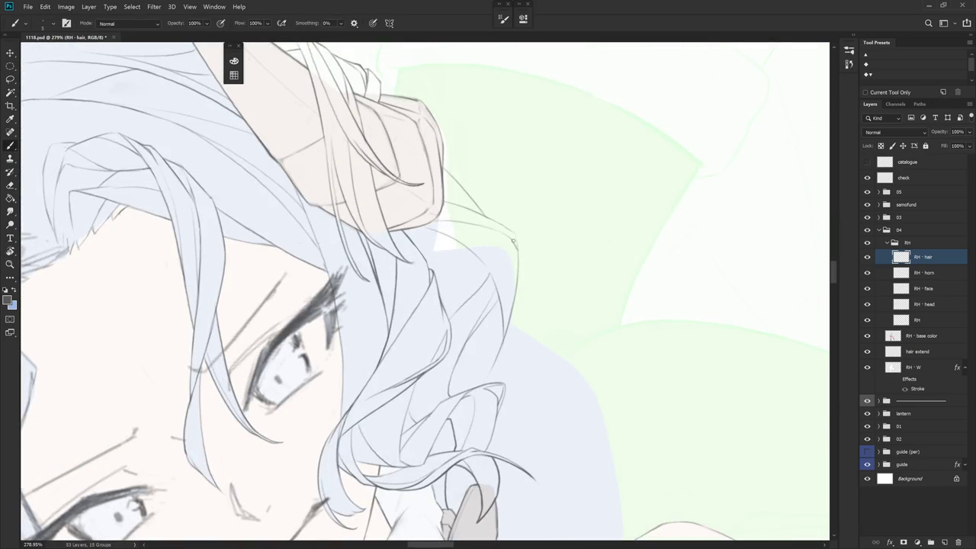
mouse_move(519, 242)
mouse_down()
mouse_move(536, 374)
mouse_move(499, 177)
mouse_move(486, 232)
mouse_up()
key(r)
key(e)
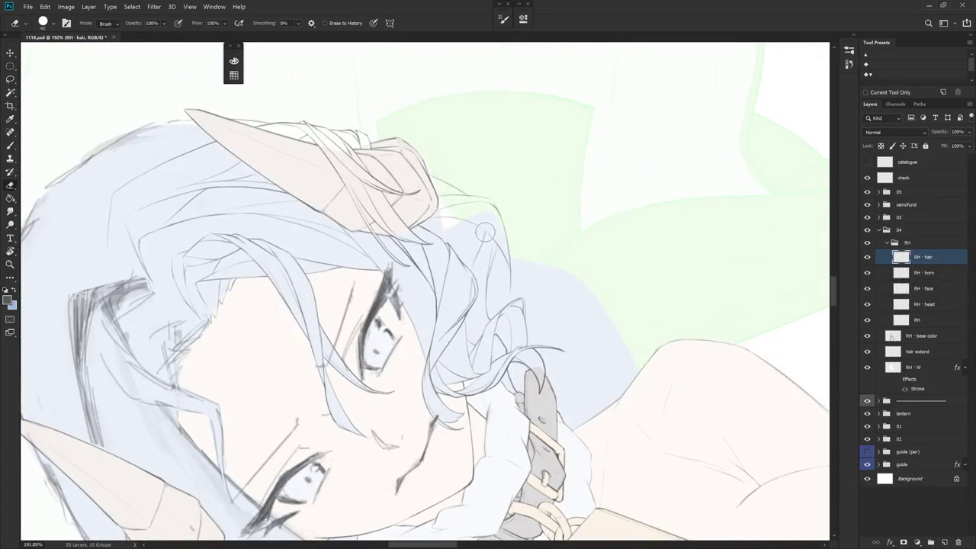
key(b)
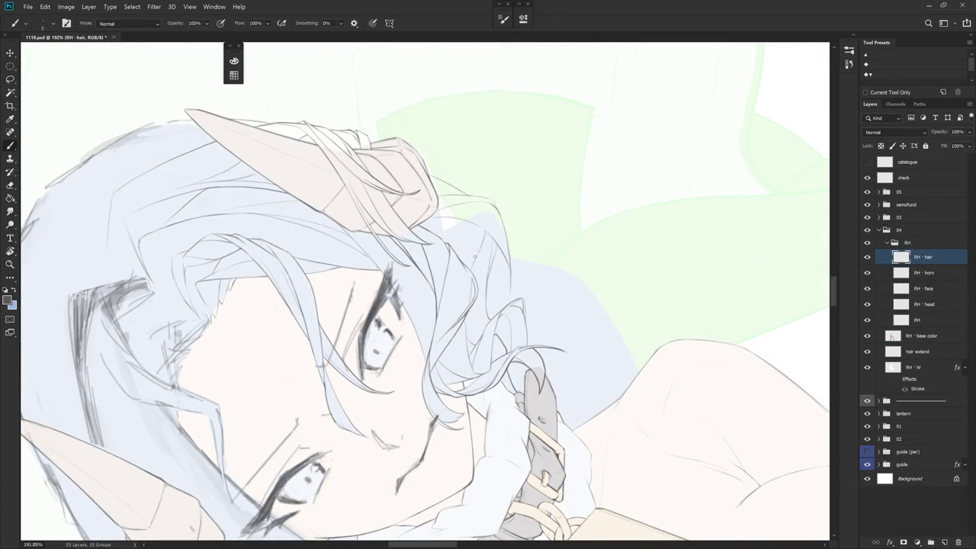
drag(485, 230, 517, 335)
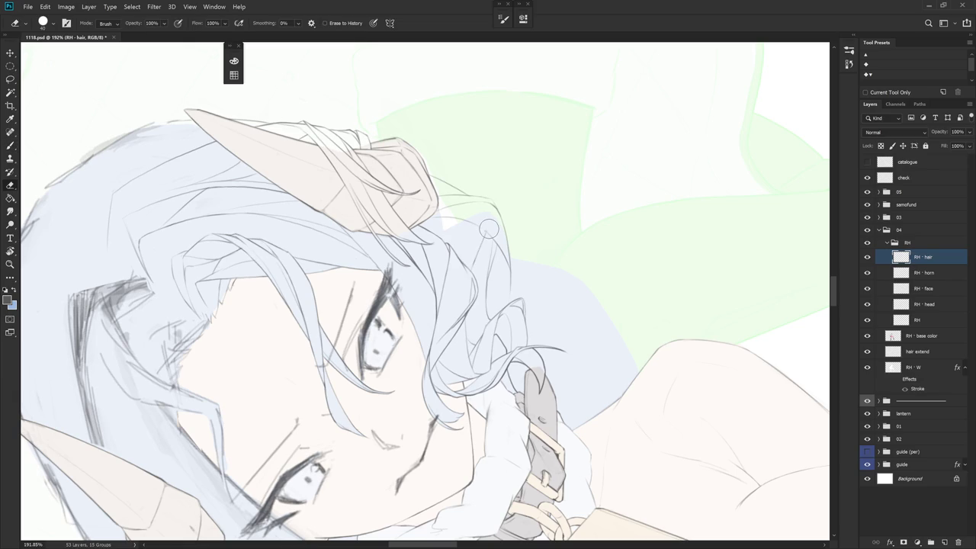
key(b)
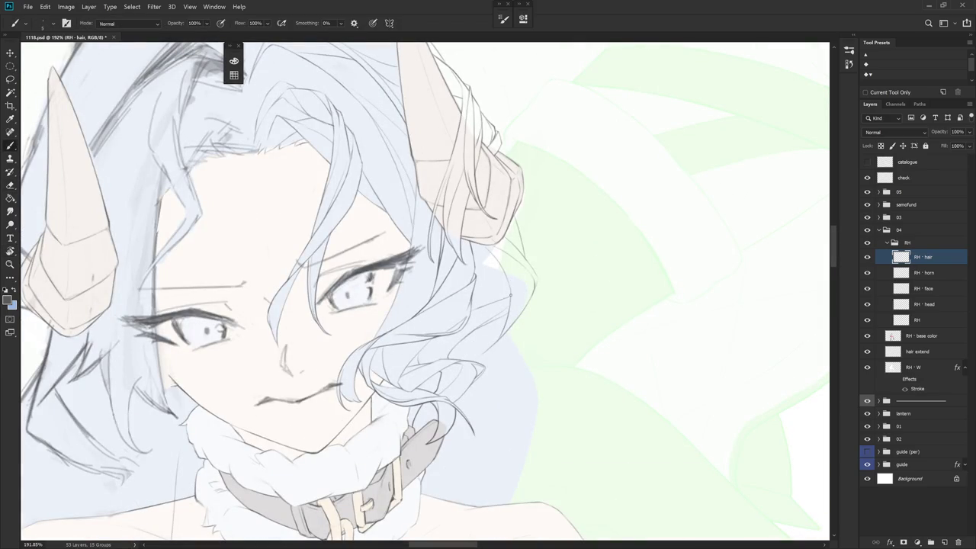
mouse_move(537, 319)
mouse_down()
mouse_move(581, 331)
mouse_move(521, 299)
mouse_up()
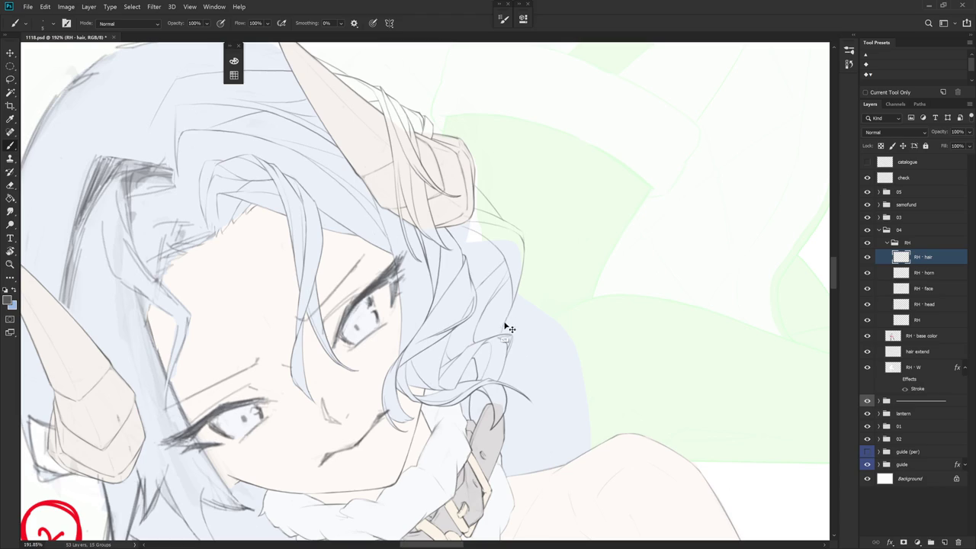
mouse_move(505, 326)
mouse_down()
mouse_move(513, 421)
mouse_move(504, 273)
mouse_up()
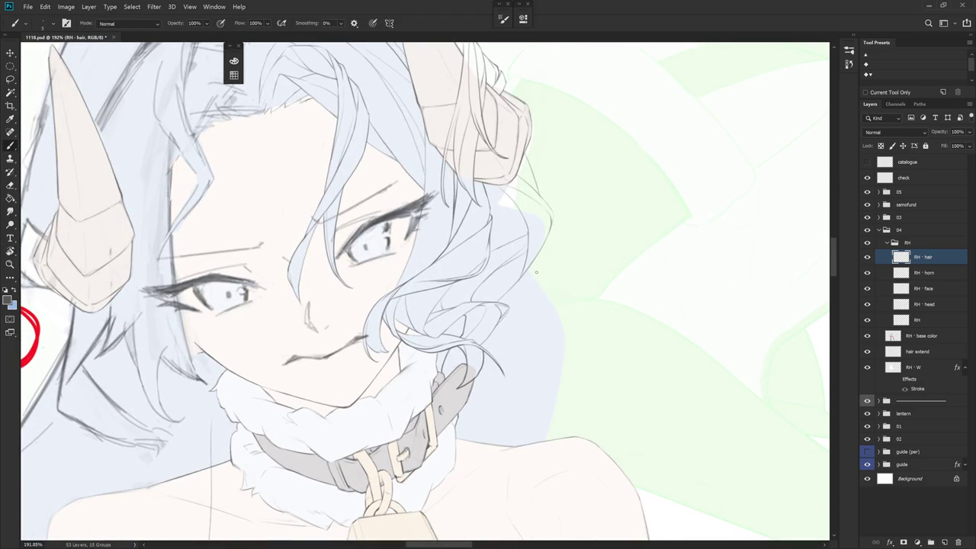
scroll(562, 277, down, 5)
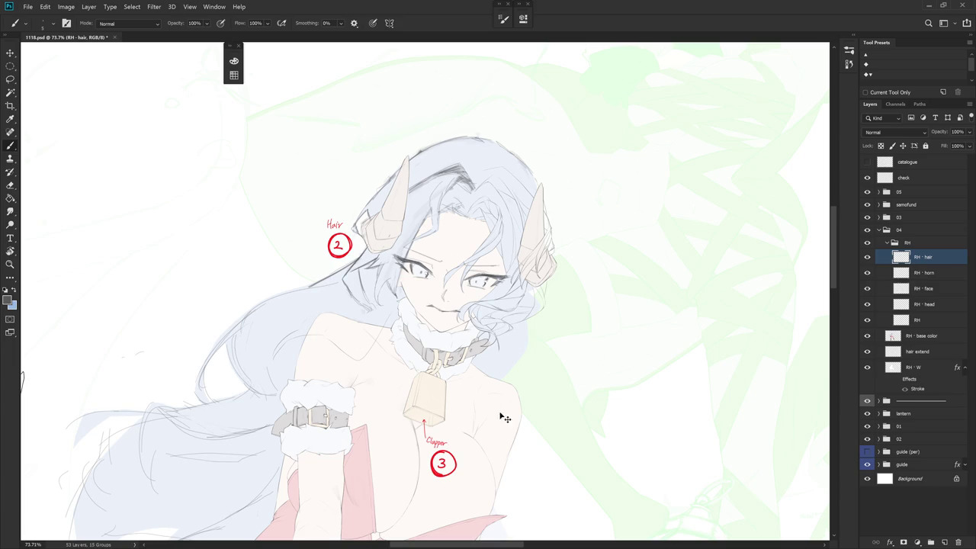
- Draw a thin hair strand below the cheek curl, replacing a discarded trial stroke
scroll(544, 377, up, 2)
scroll(501, 323, up, 4)
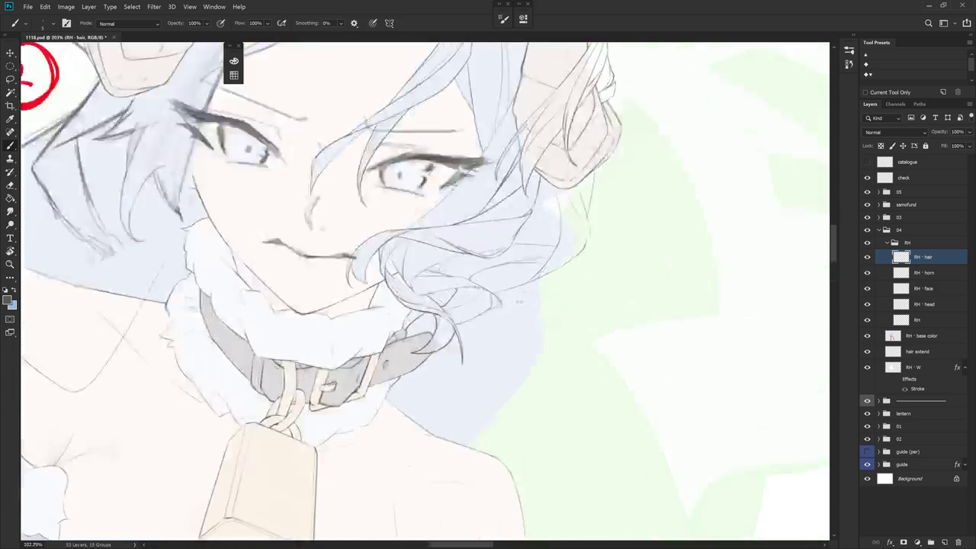
drag(501, 324, 487, 275)
key(e)
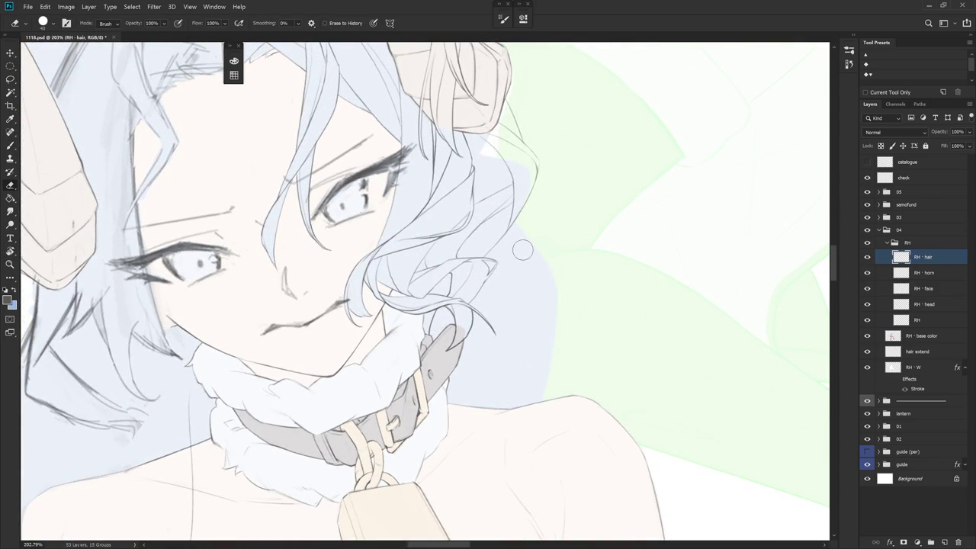
drag(488, 274, 427, 252)
key(b)
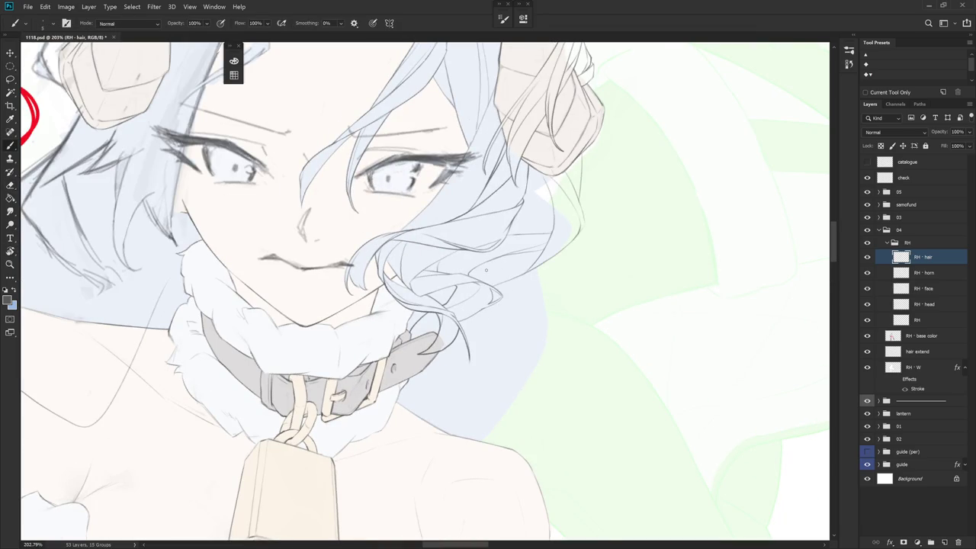
drag(490, 320, 491, 366)
key(ctrl+z)
mouse_move(501, 320)
mouse_down()
mouse_move(508, 402)
mouse_move(643, 311)
mouse_up()
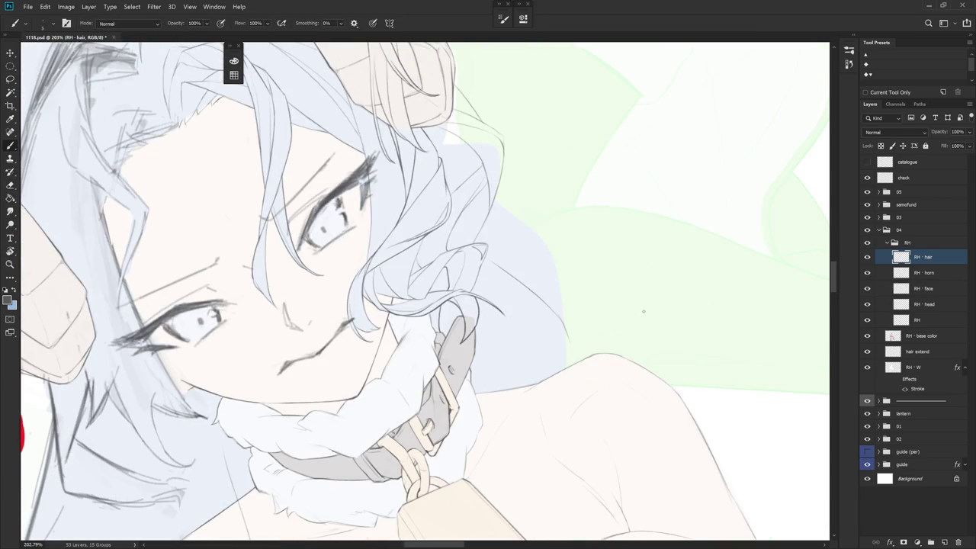
- Reset the canvas rotation to upright and pan down to see the lower body
key(Escape)
scroll(660, 359, down, 2)
scroll(648, 427, down, 3)
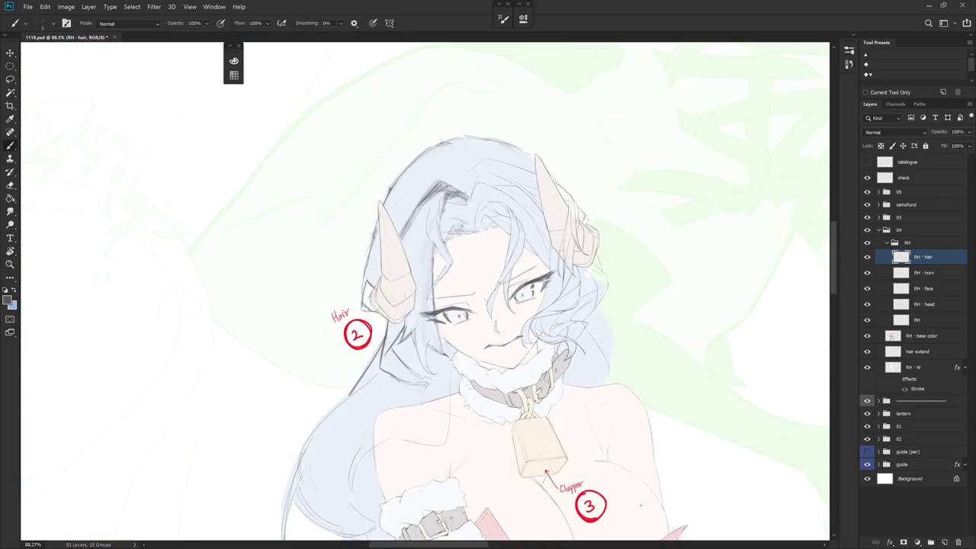
scroll(670, 409, up, 5)
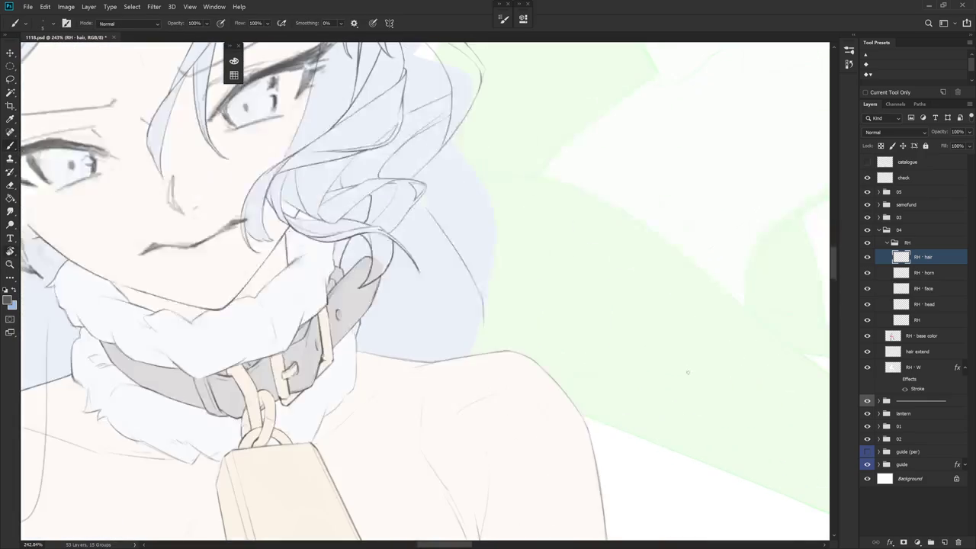
scroll(641, 390, down, 2)
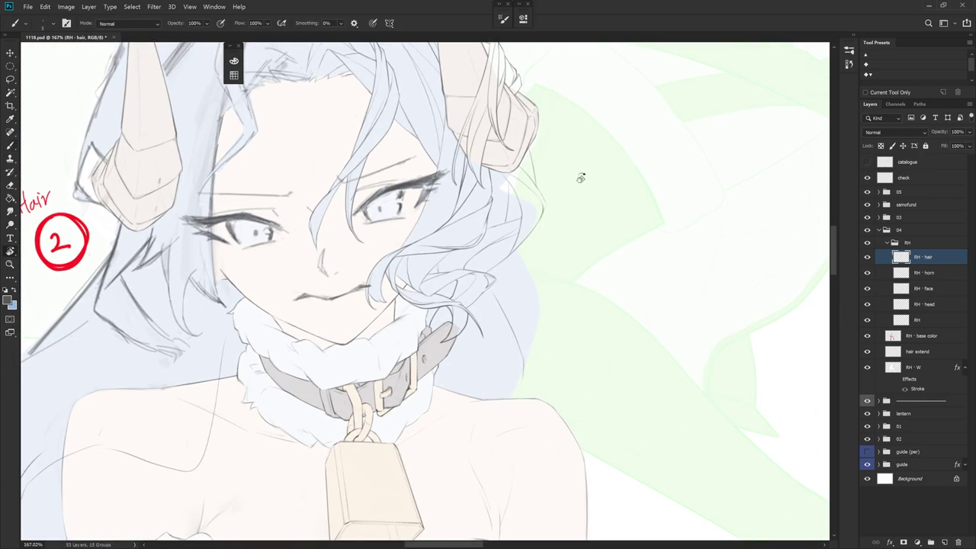
drag(570, 166, 605, 48)
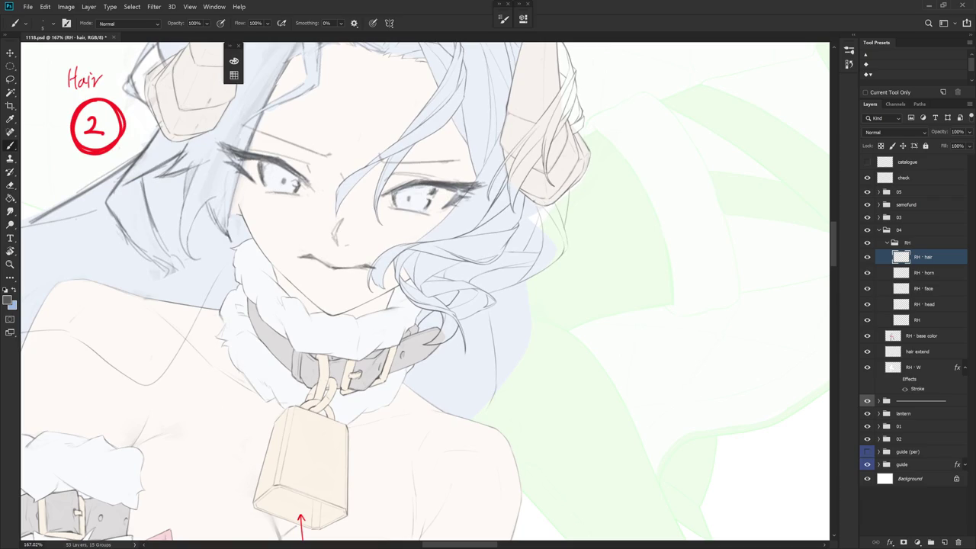
- Rotate the canvas view, turning the face sideways and then tilting it about 30 degrees
key(r)
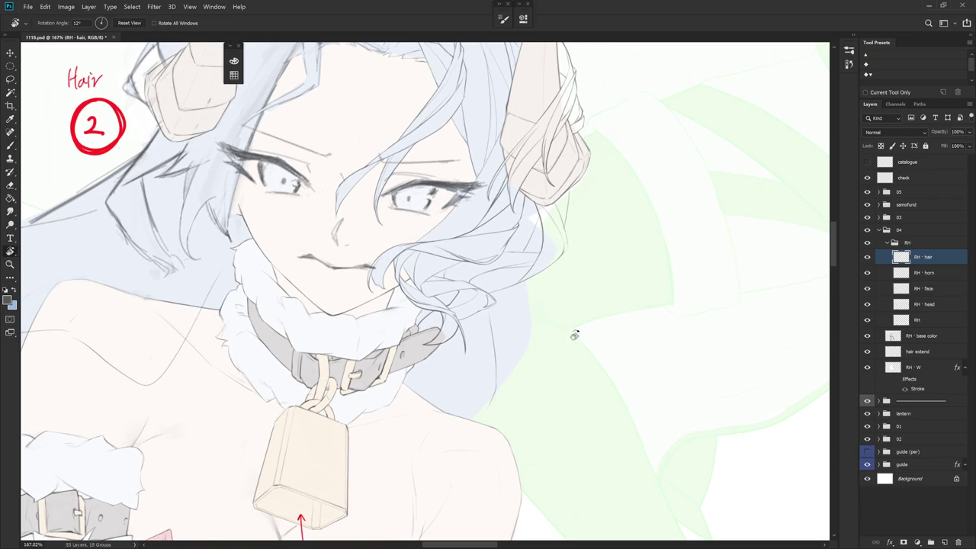
drag(570, 342, 578, 275)
key(r)
drag(523, 244, 429, 216)
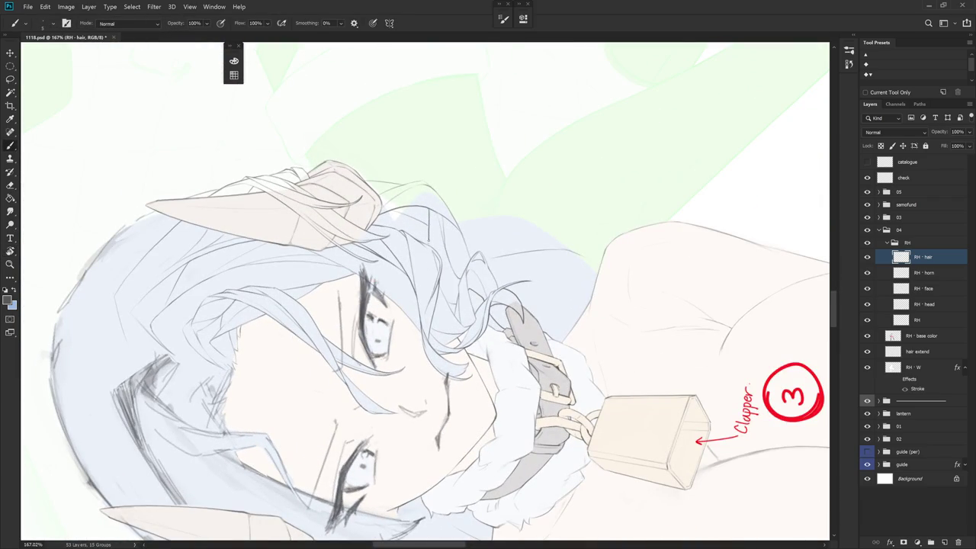
key(r)
mouse_move(432, 235)
mouse_down()
mouse_move(497, 206)
mouse_move(320, 198)
mouse_up()
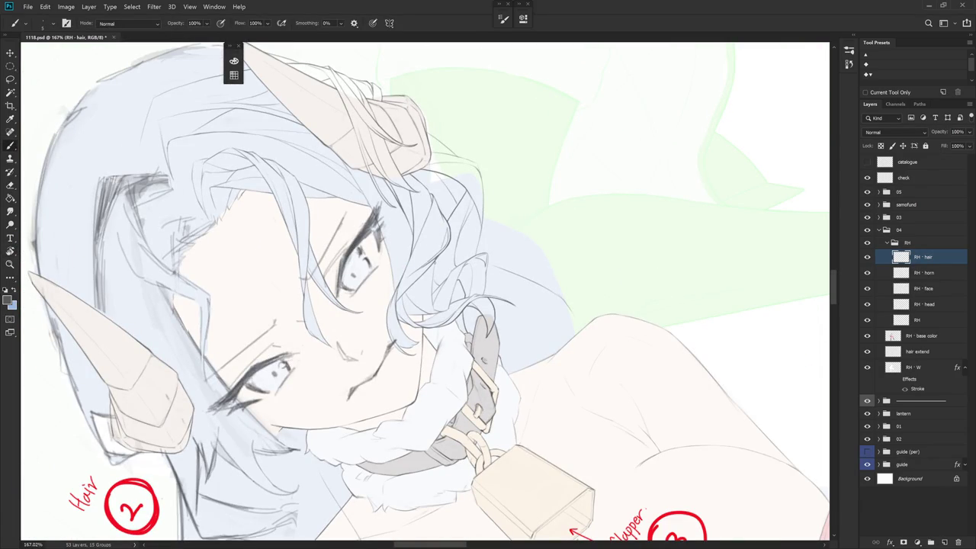
drag(436, 266, 409, 260)
- Turn the canvas back nearly upright and fine-tune its rotation and position
key(e)
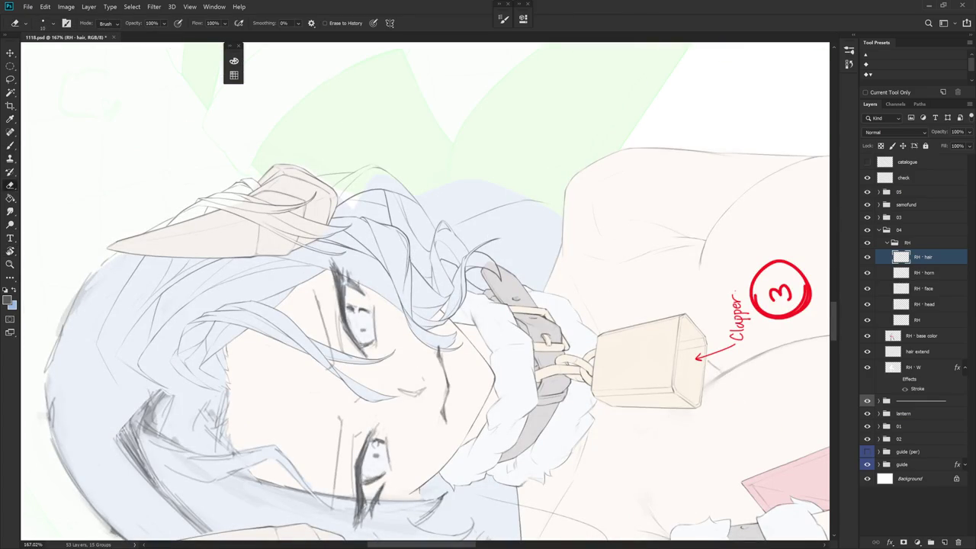
key(b)
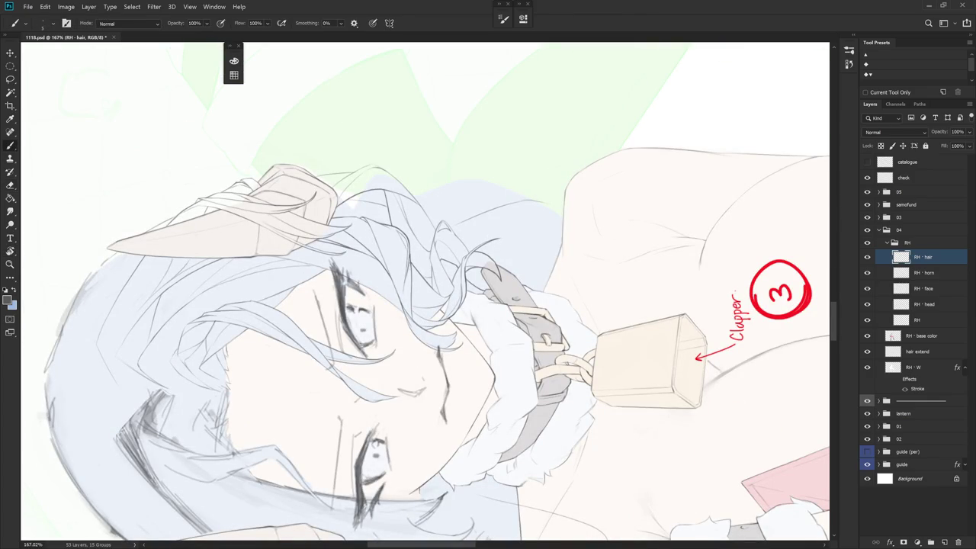
key(r)
mouse_move(411, 263)
mouse_down()
mouse_move(518, 335)
mouse_move(562, 381)
mouse_move(628, 247)
mouse_up()
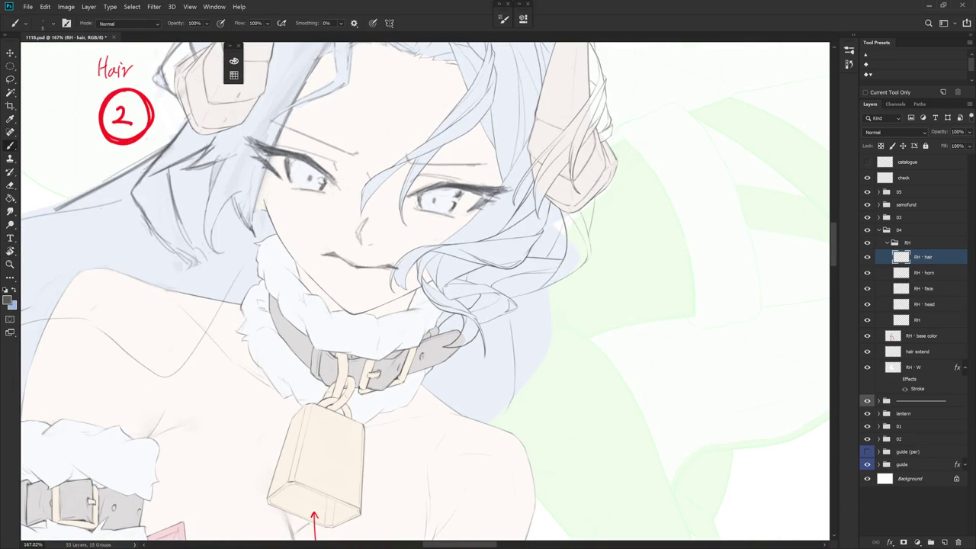
drag(442, 282, 533, 366)
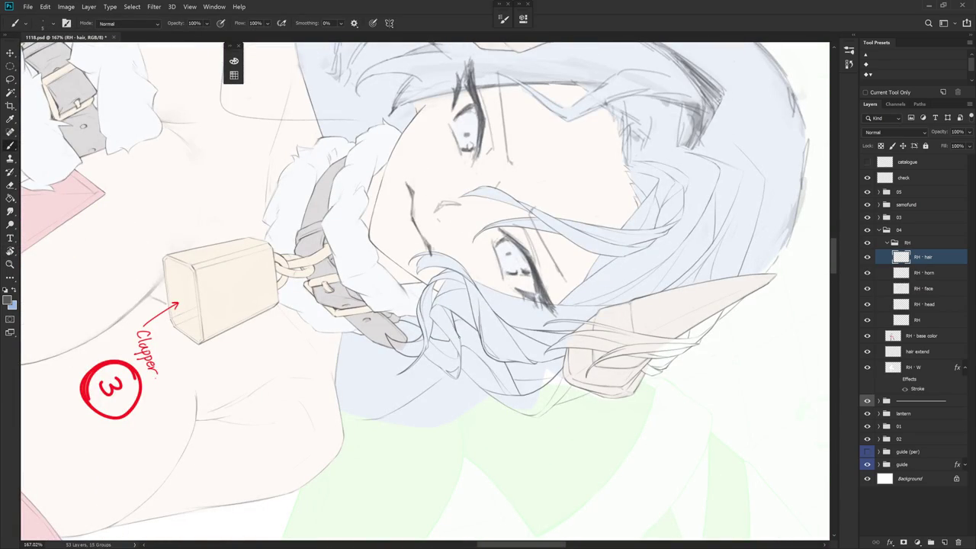
mouse_move(459, 385)
mouse_down()
mouse_move(457, 279)
mouse_move(480, 290)
mouse_up()
- Add a short dark mark to the hair lines, then return the view upright
drag(471, 338, 469, 349)
mouse_move(461, 388)
mouse_down()
mouse_move(544, 391)
mouse_move(575, 294)
mouse_up()
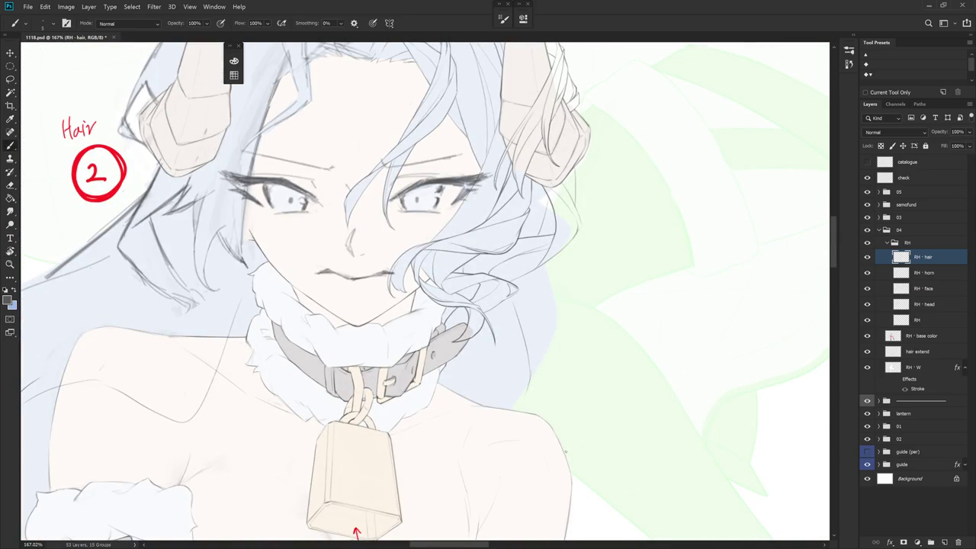
scroll(565, 451, down, 5)
scroll(574, 468, up, 3)
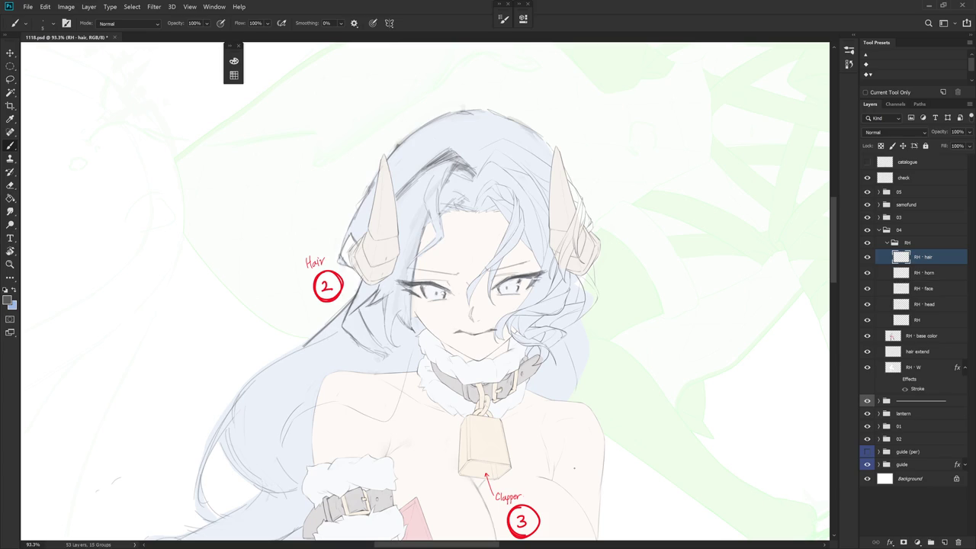
scroll(572, 463, up, 5)
key(e)
drag(572, 464, 517, 260)
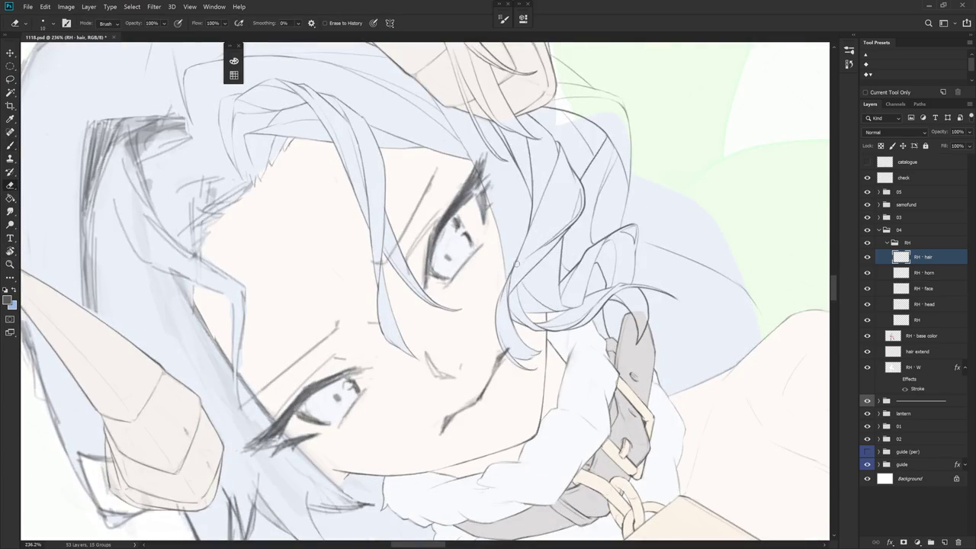
key(b)
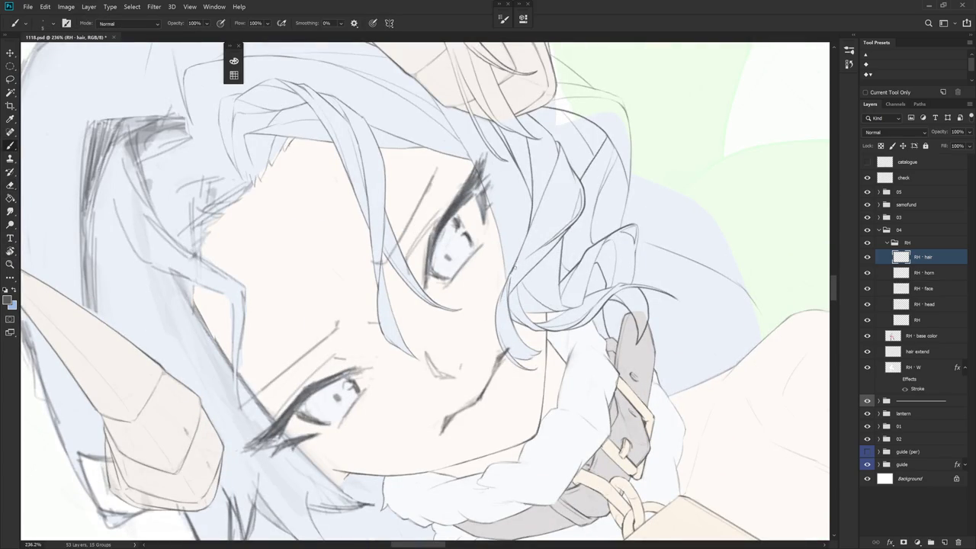
key(e)
key(b)
key(e)
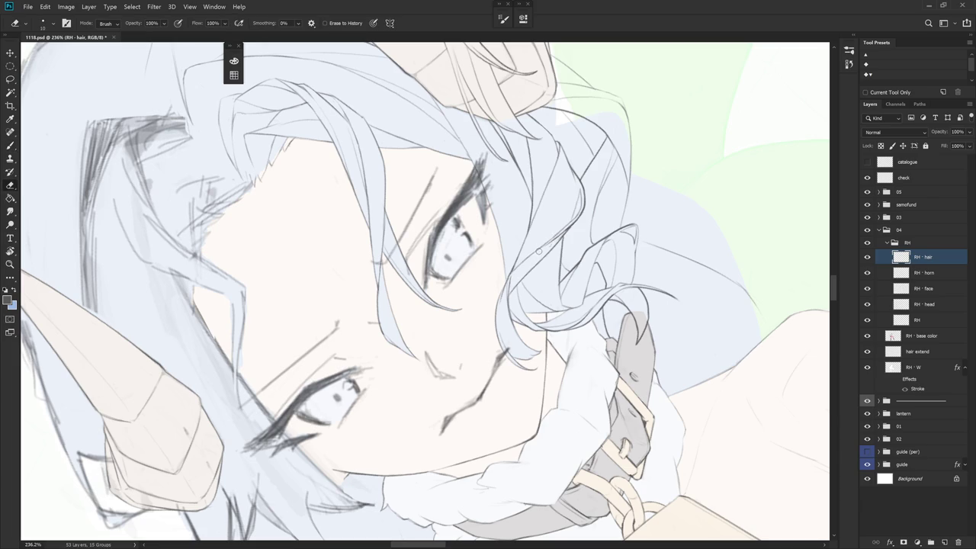
key(b)
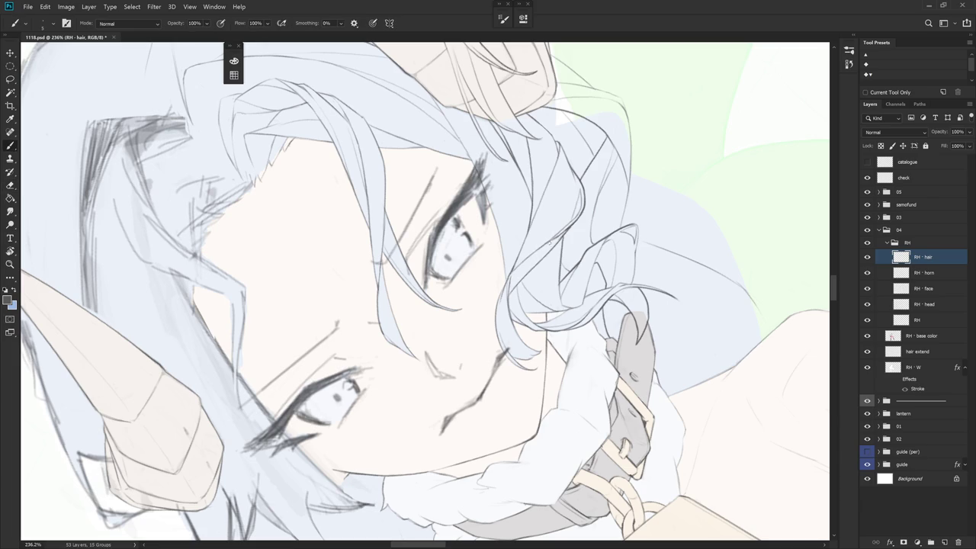
key(e)
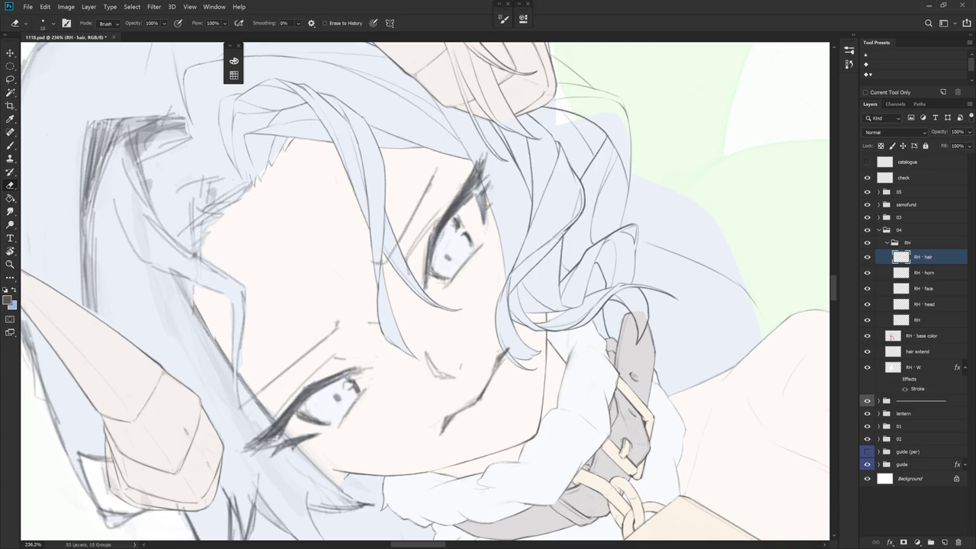
key(b)
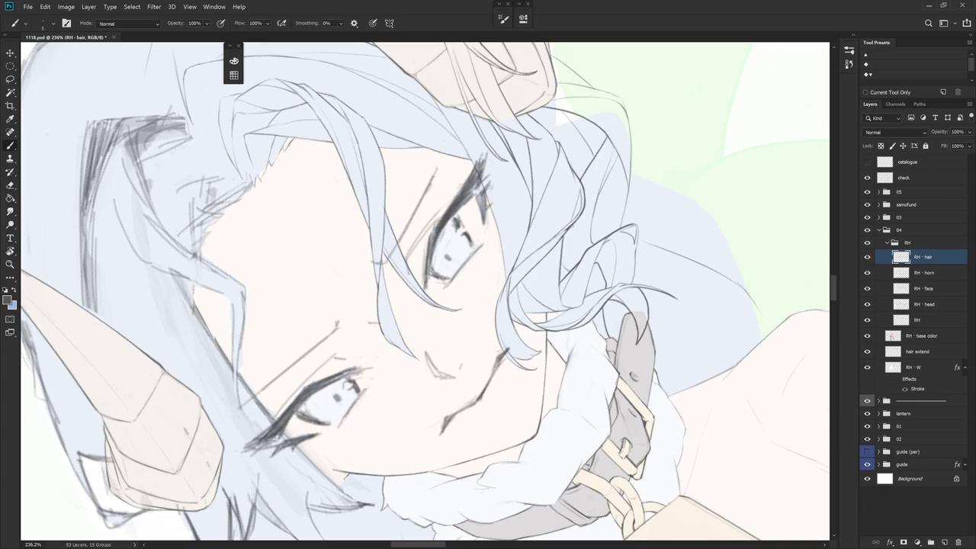
key(e)
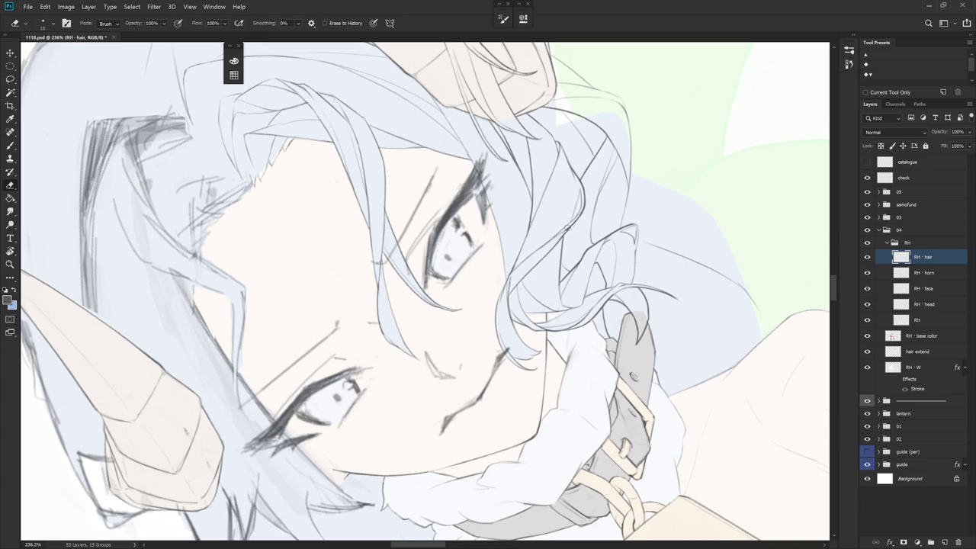
drag(583, 211, 598, 225)
drag(592, 371, 555, 336)
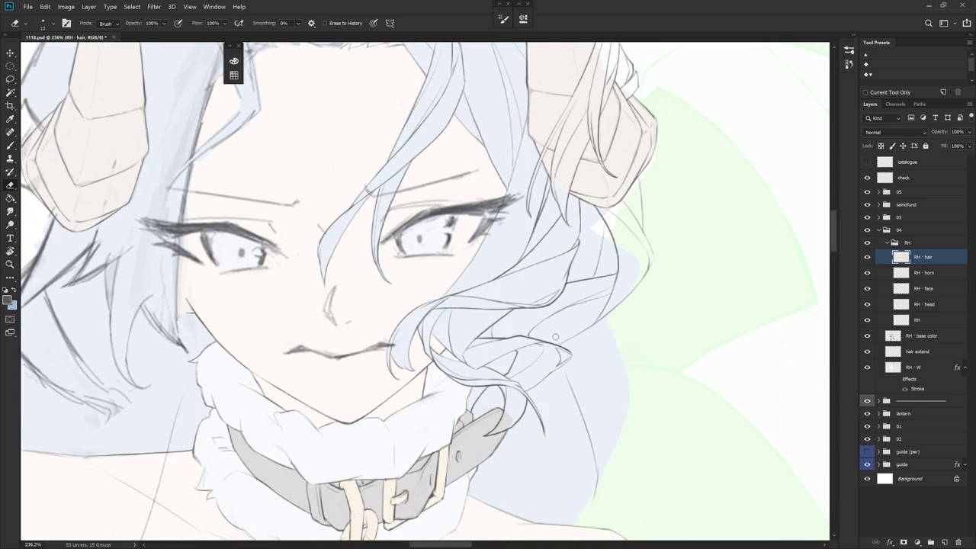
scroll(555, 336, down, 3)
key(b)
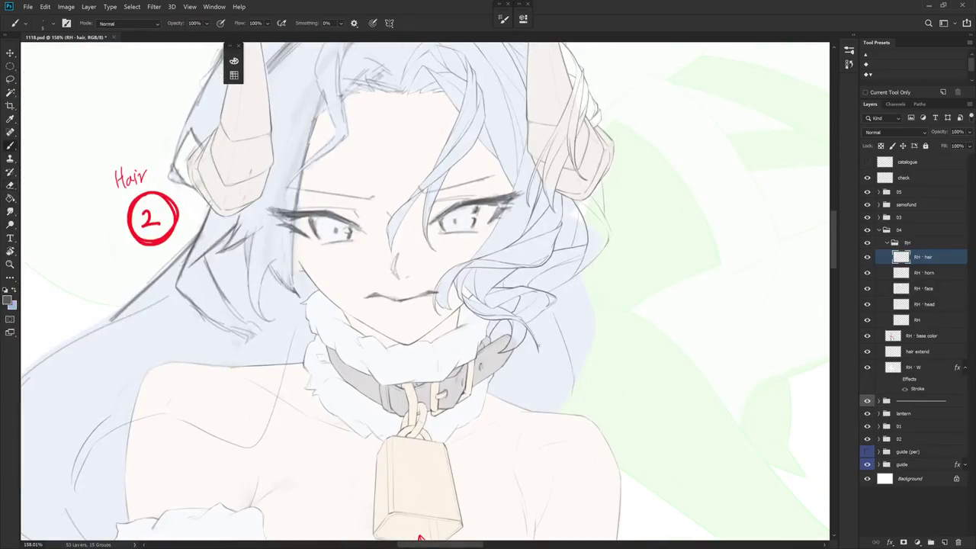
scroll(538, 346, down, 5)
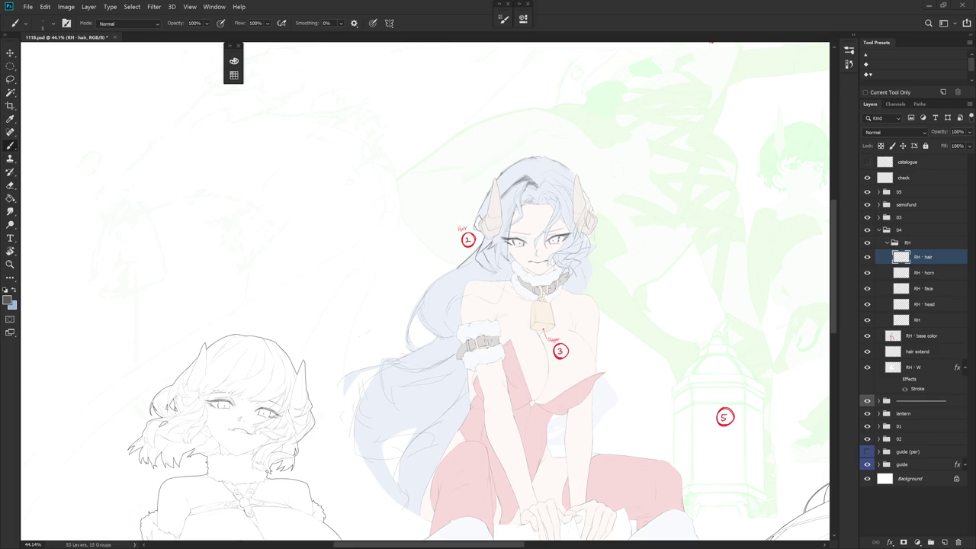
- Zoom in, enlarge the eraser, and darken a hair strand on the forehead fringe
scroll(547, 221, up, 3)
scroll(545, 225, up, 3)
scroll(534, 252, up, 2)
key(e)
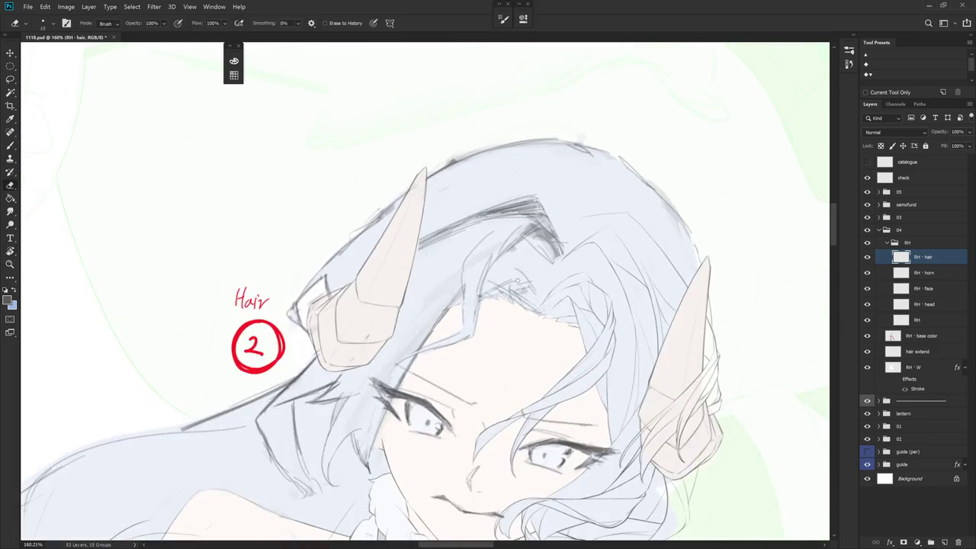
key(bracketright)
key(bracketright)
key(bracketright)
key(b)
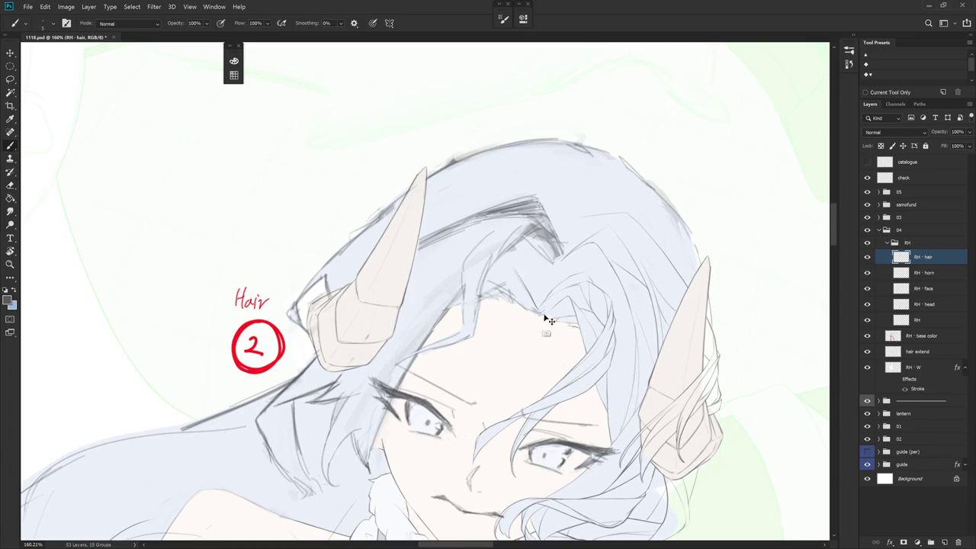
drag(515, 268, 540, 311)
- Rotate the canvas so the head is upright and redraw a short forehead hair stroke
key(r)
drag(552, 344, 579, 270)
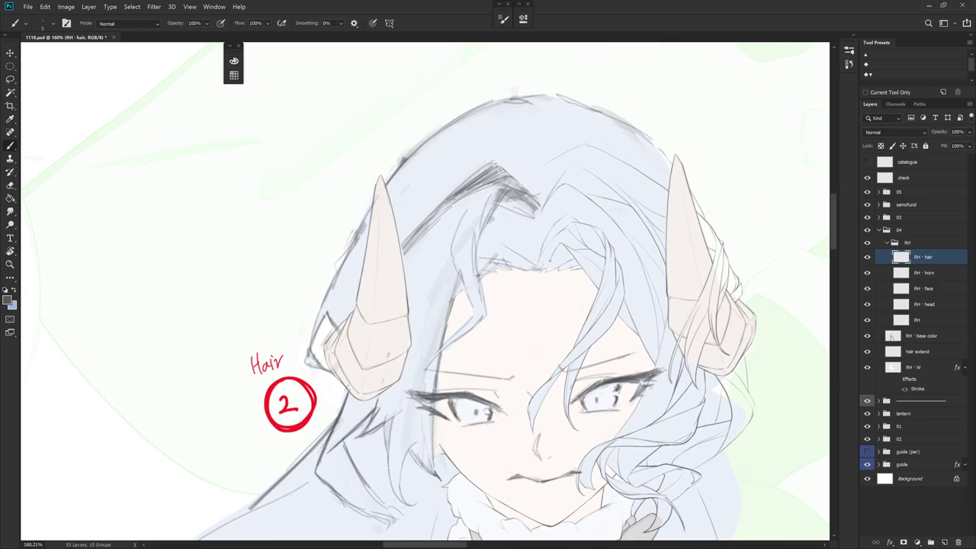
drag(510, 254, 491, 279)
key(ctrl+z)
drag(511, 253, 484, 288)
- Clean up fringe lines with the eraser and add a short line in the forehead hair
key(e)
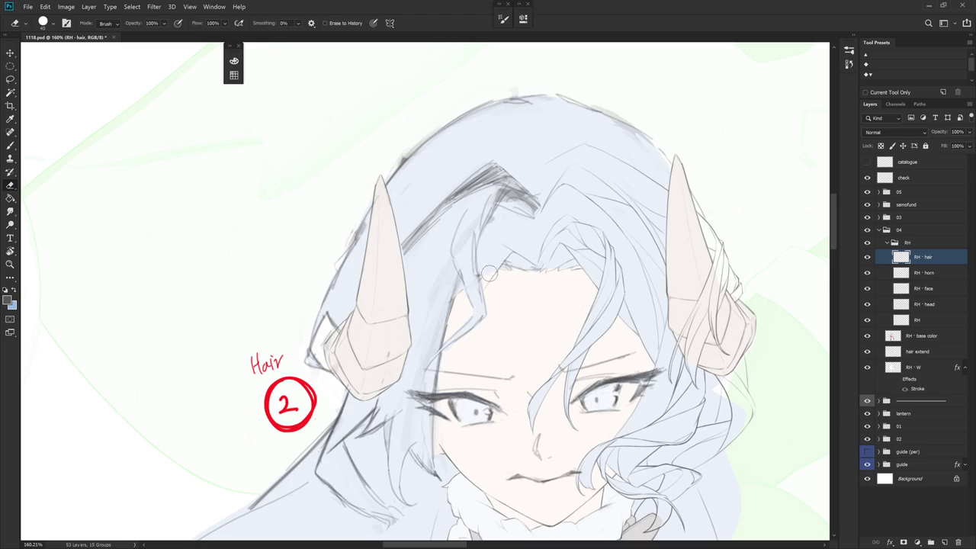
key(b)
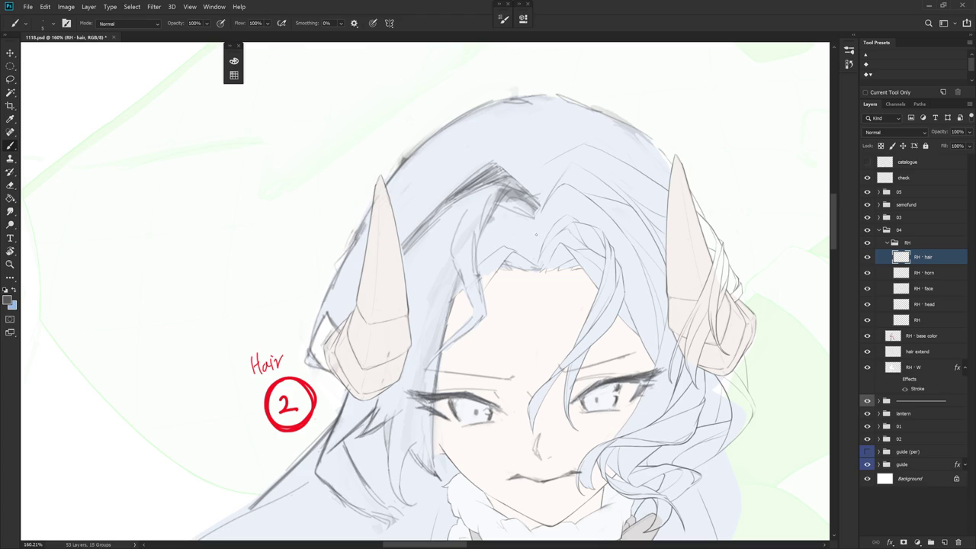
key(e)
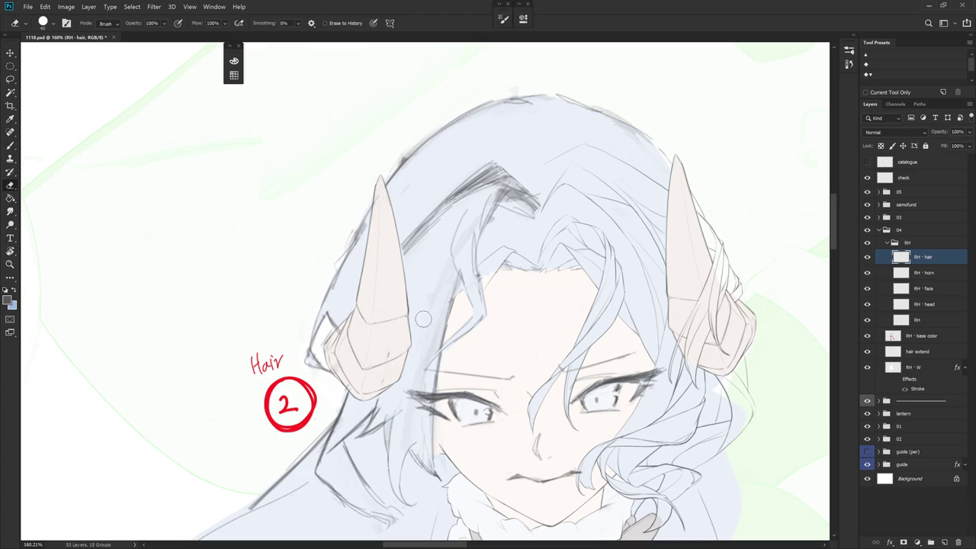
key(b)
mouse_move(446, 329)
mouse_down()
mouse_move(458, 291)
mouse_move(481, 276)
mouse_up()
- Rotate the view about 24 degrees and add short forehead hair strokes, redoing one
key(r)
key(b)
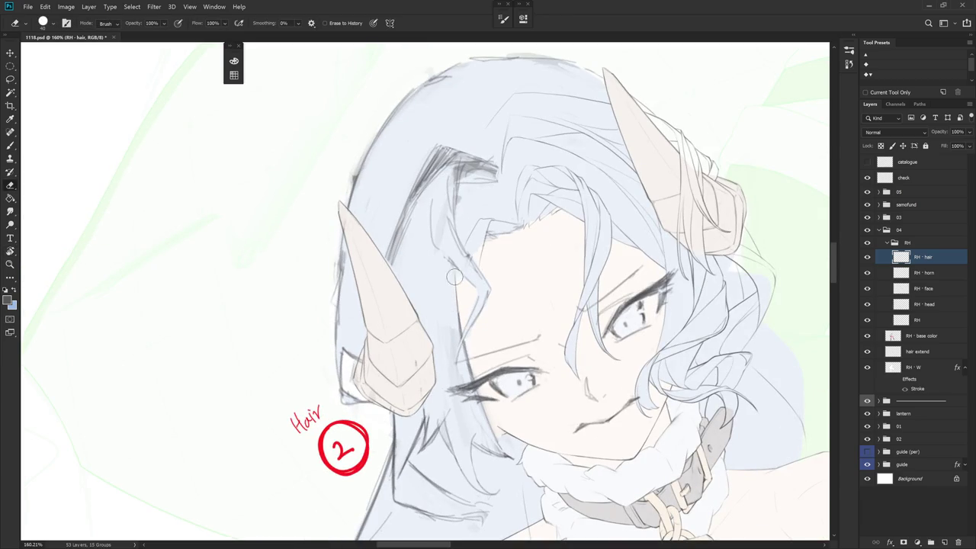
drag(462, 328, 447, 237)
drag(455, 286, 459, 333)
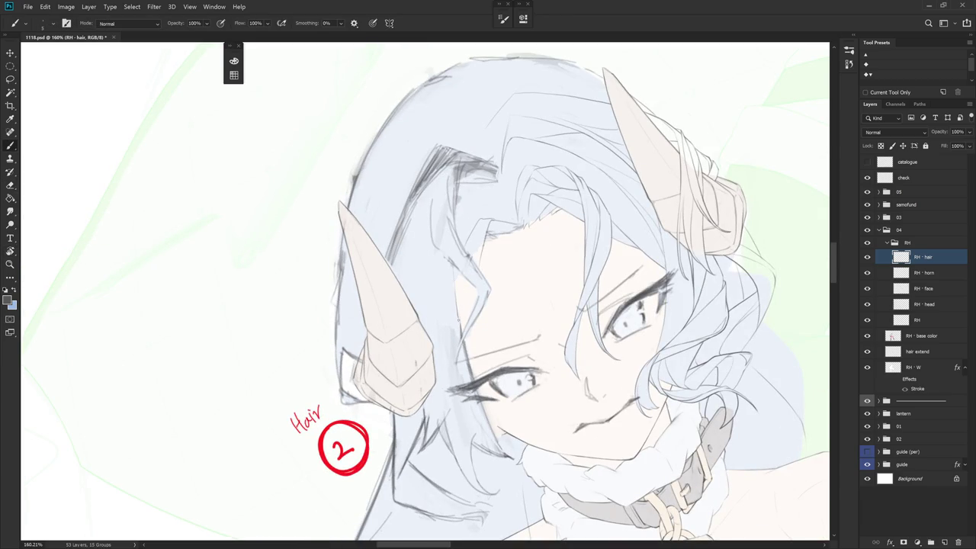
key(ctrl+z)
drag(452, 268, 461, 329)
- Turn the head upright, erase stray fringe lines, and select the RH - face layer
drag(547, 310, 485, 503)
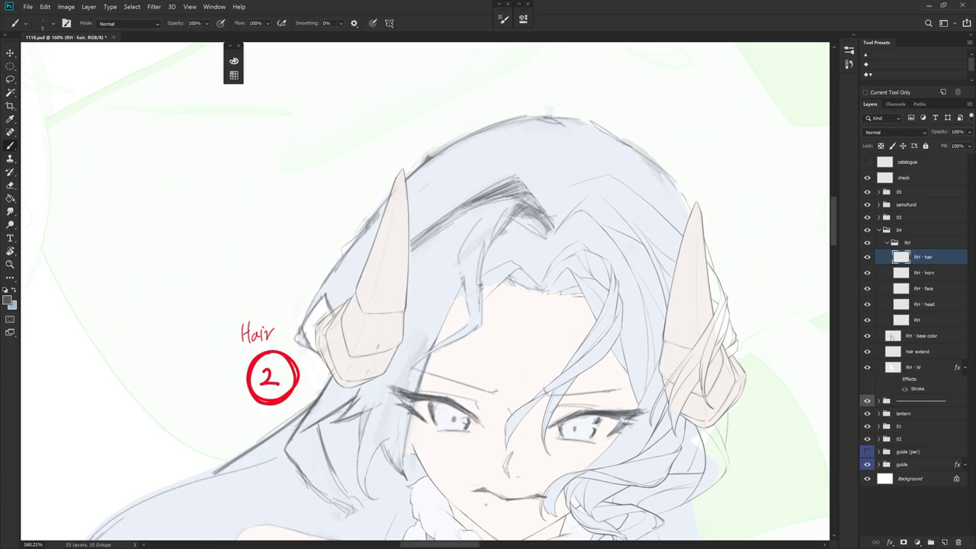
drag(486, 504, 444, 267)
key(e)
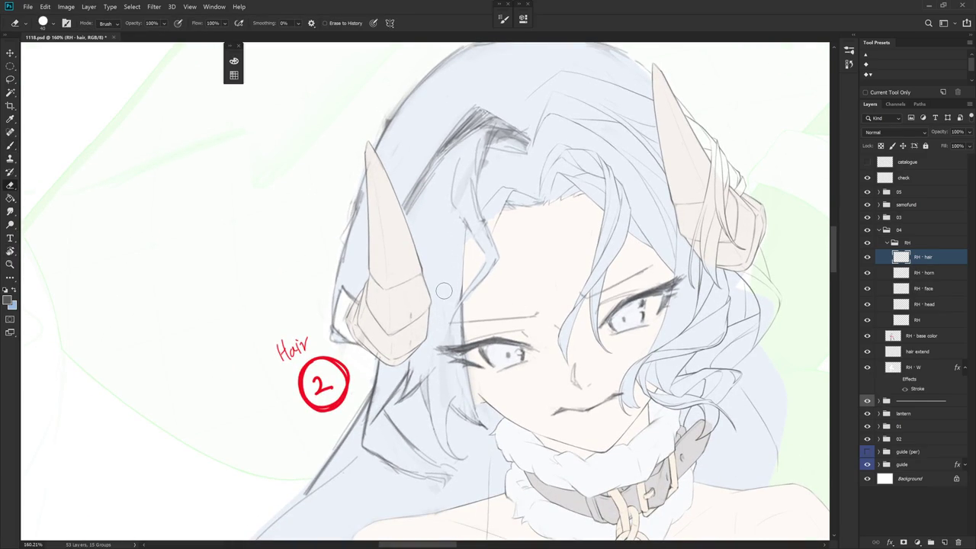
scroll(444, 291, down, 1)
scroll(449, 293, down, 1)
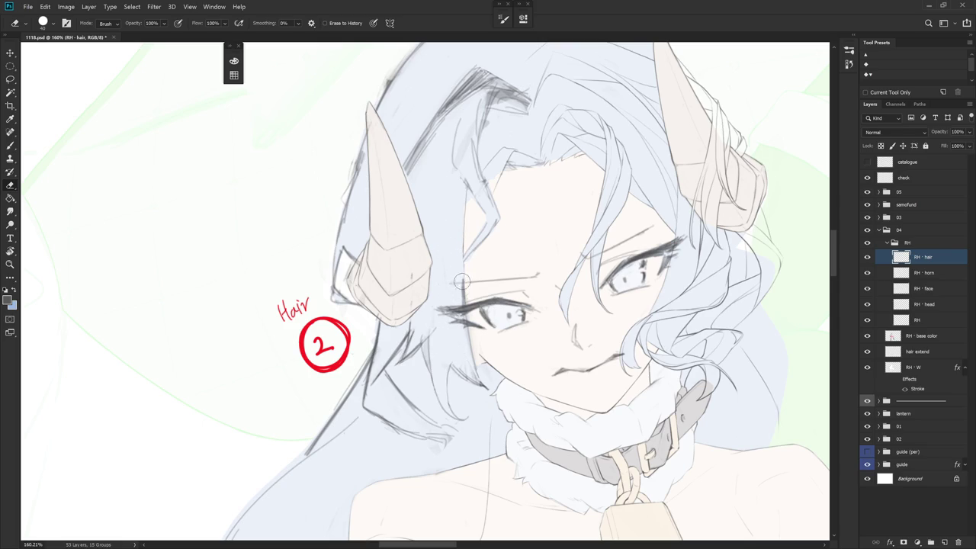
key(b)
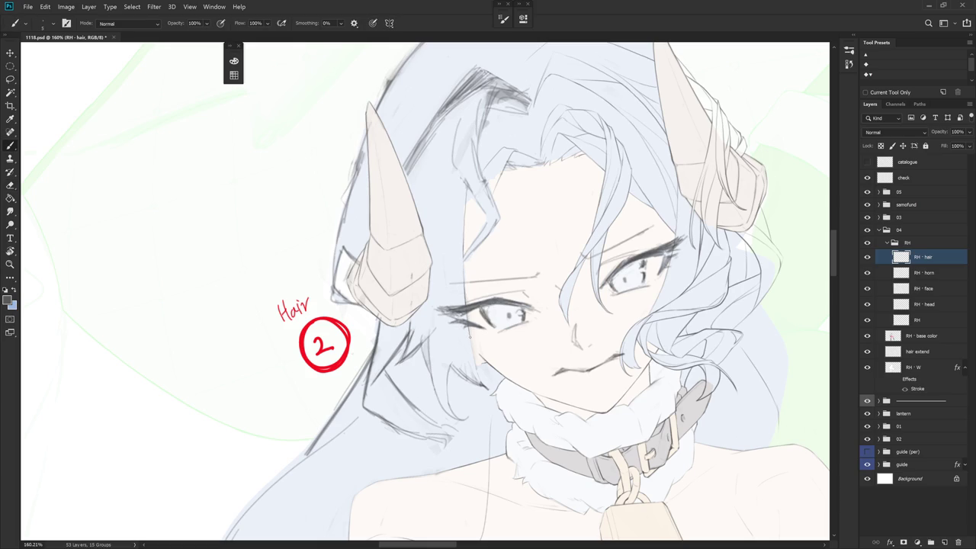
key(e)
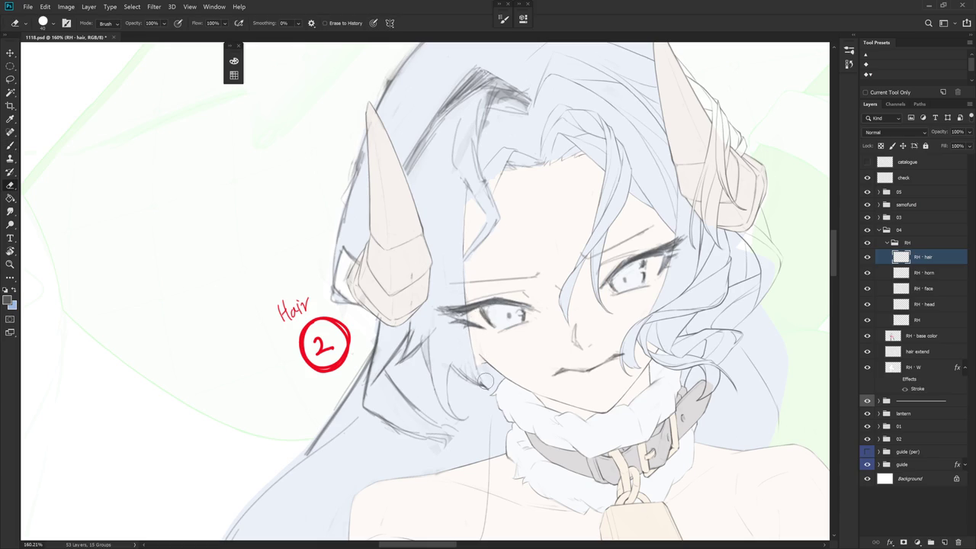
key(r)
drag(488, 373, 546, 406)
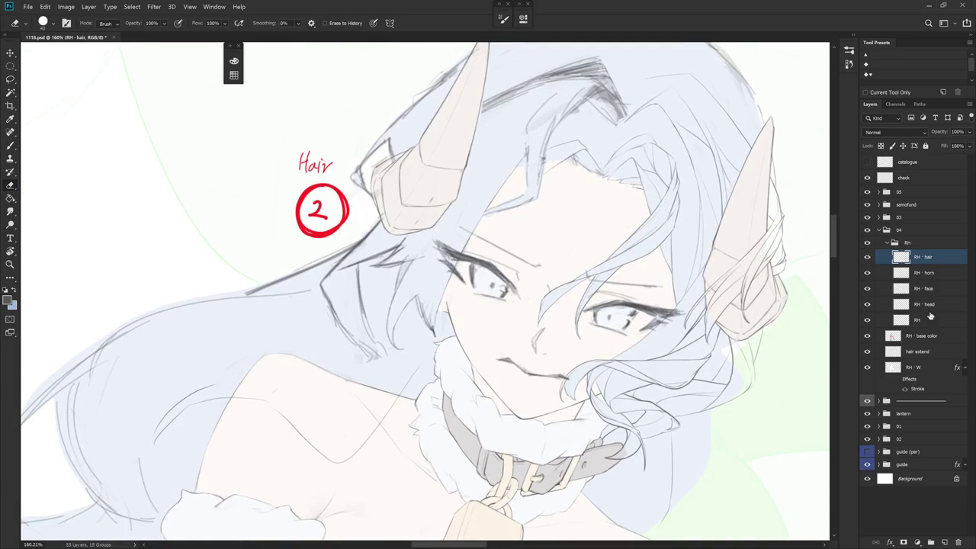
click(922, 289)
- Make RH - head active, reset the canvas rotation upright and zoom out over the head
key(b)
key(r)
drag(458, 305, 503, 343)
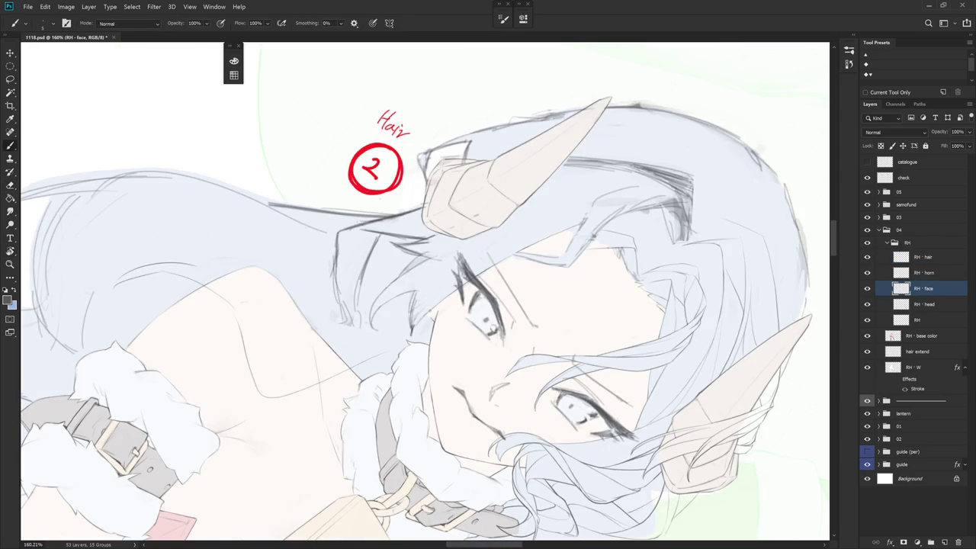
click(926, 304)
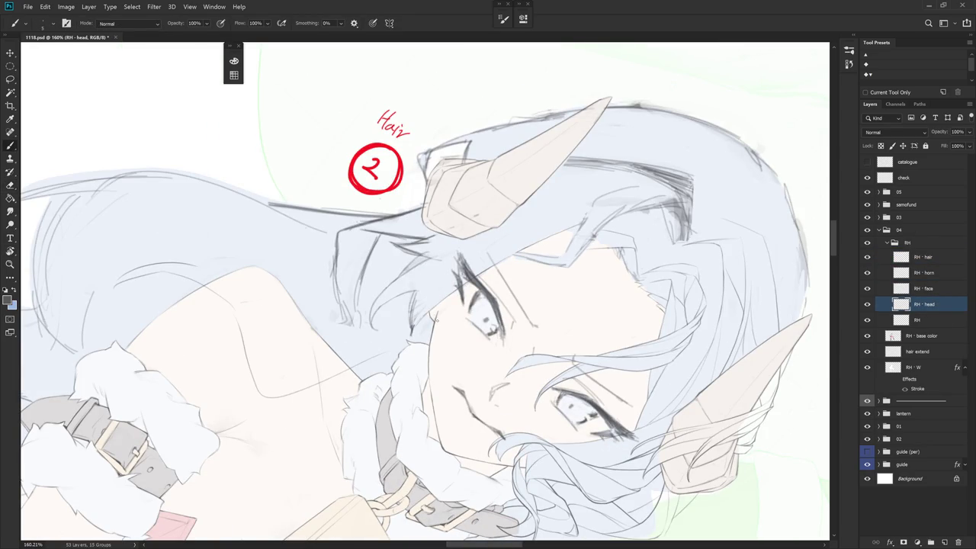
key(Escape)
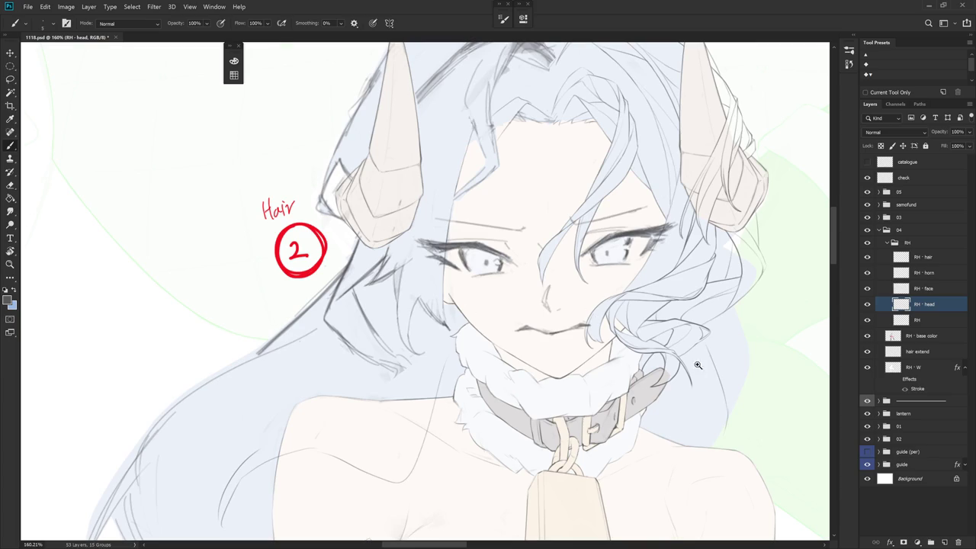
scroll(603, 358, down, 5)
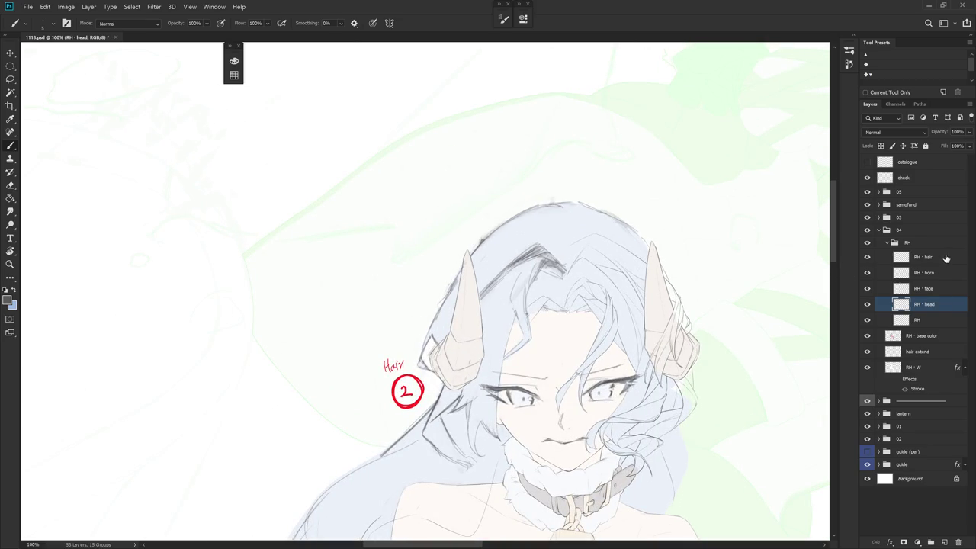
- Return to the RH - hair layer, view the whole head, and add a small hair stroke
click(945, 259)
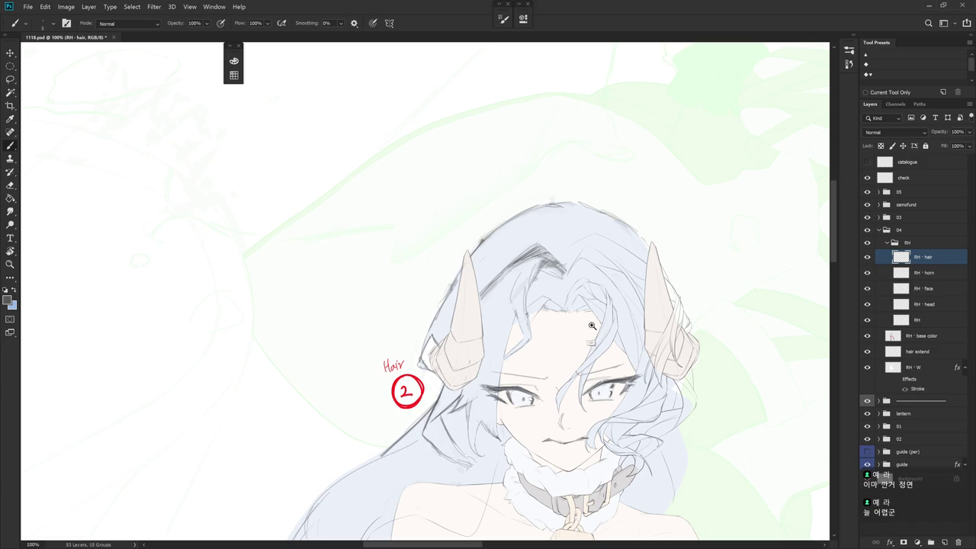
drag(589, 326, 608, 325)
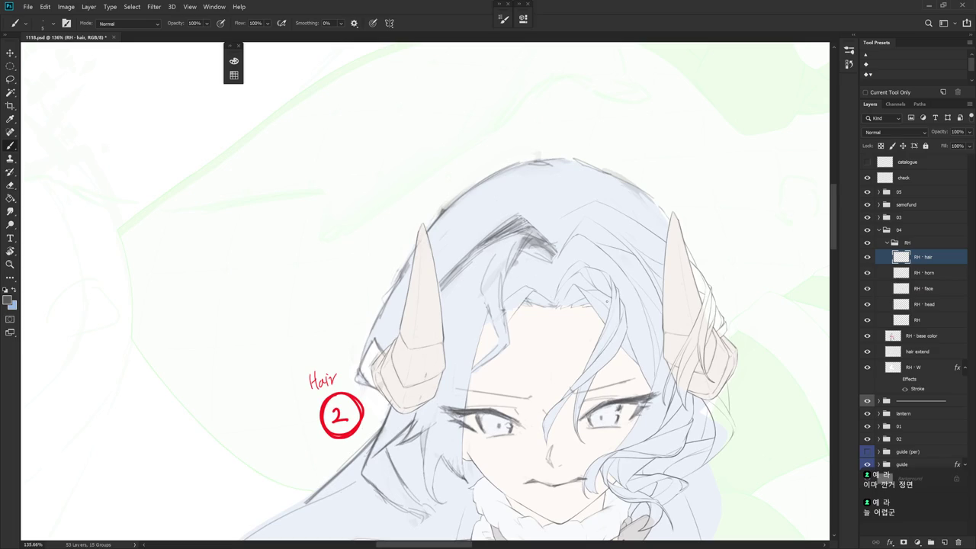
alt+click(544, 363)
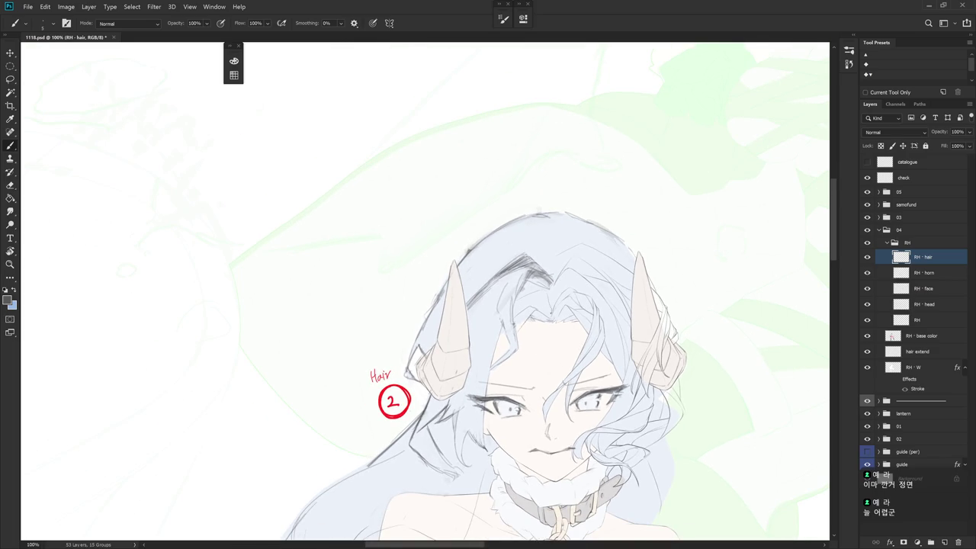
drag(512, 302, 543, 289)
- Tilt the canvas, alternate eraser and brush on the fringe, then turn the head upright
key(e)
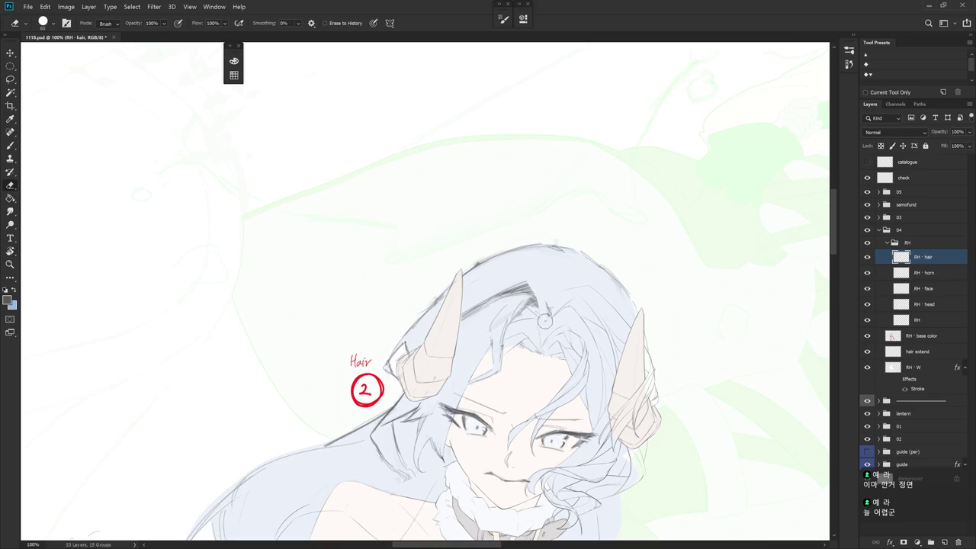
key(r)
mouse_move(543, 305)
mouse_down()
mouse_move(609, 256)
mouse_move(602, 221)
mouse_up()
key(b)
key(e)
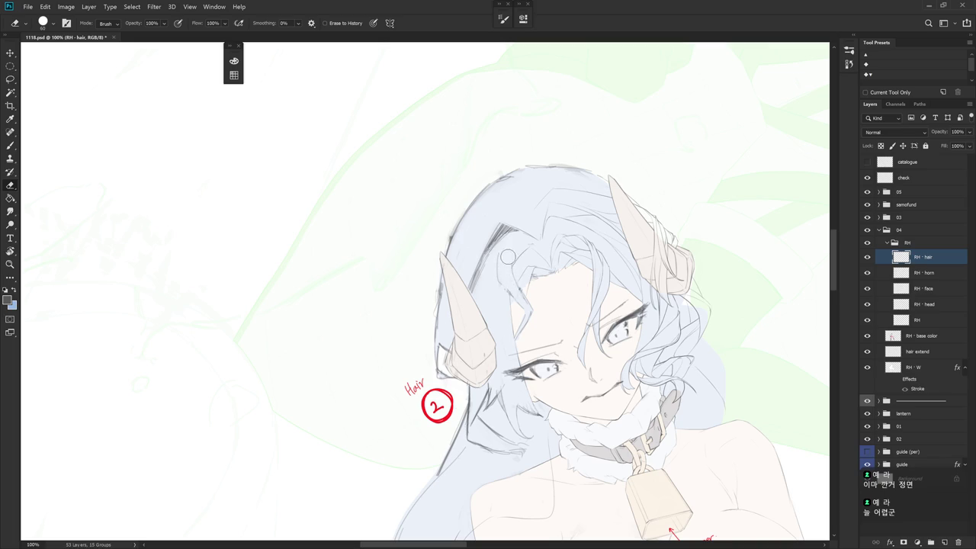
key(b)
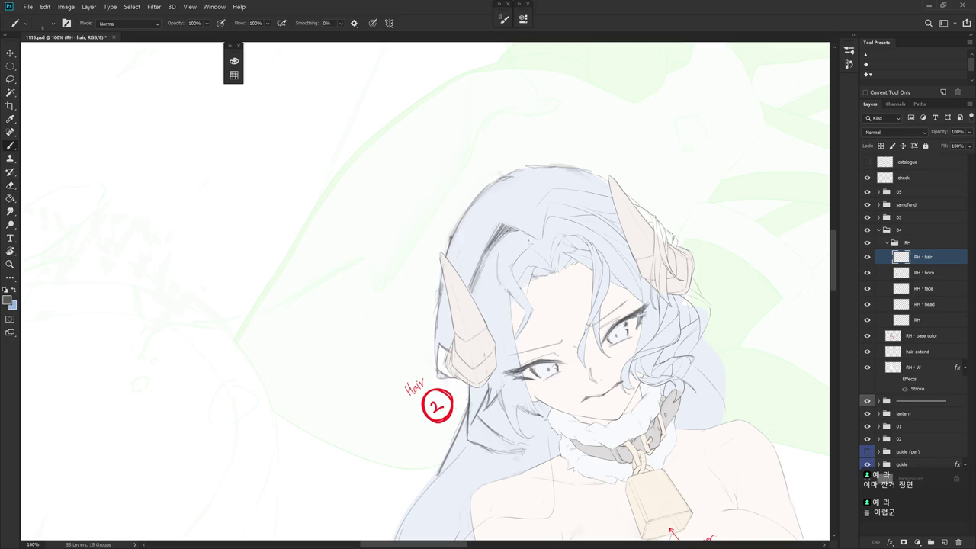
drag(536, 245, 546, 290)
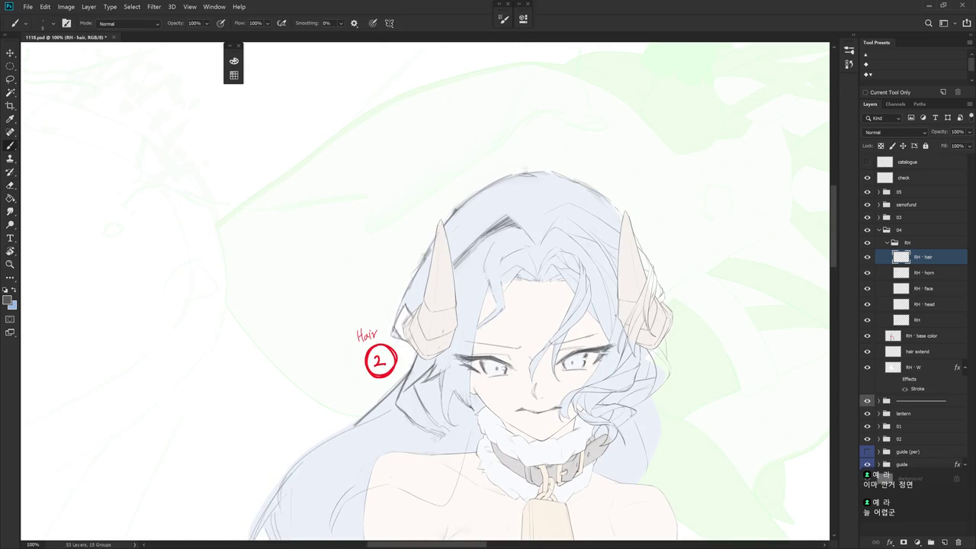
click(848, 63)
- In History, step back to an earlier eraser state, then restore the latest brush state
click(798, 345)
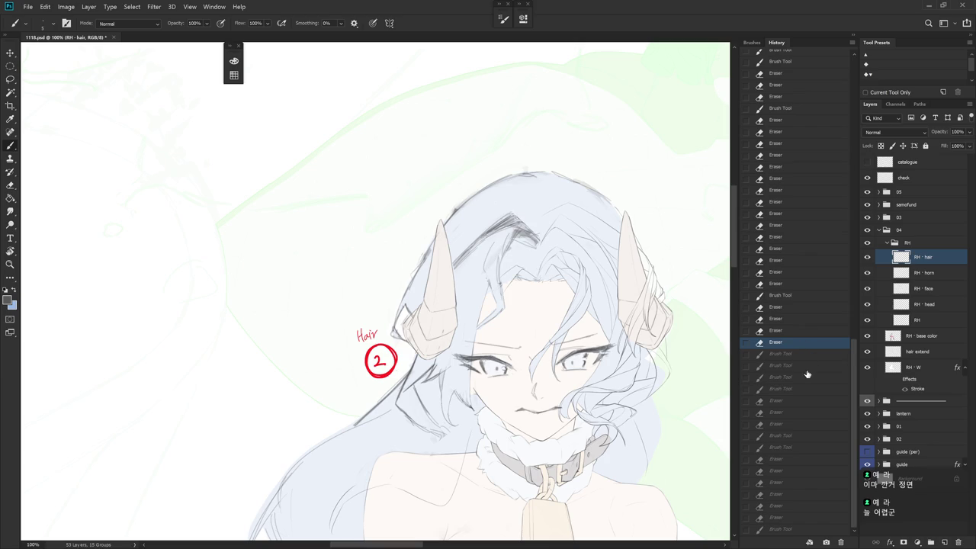
click(793, 529)
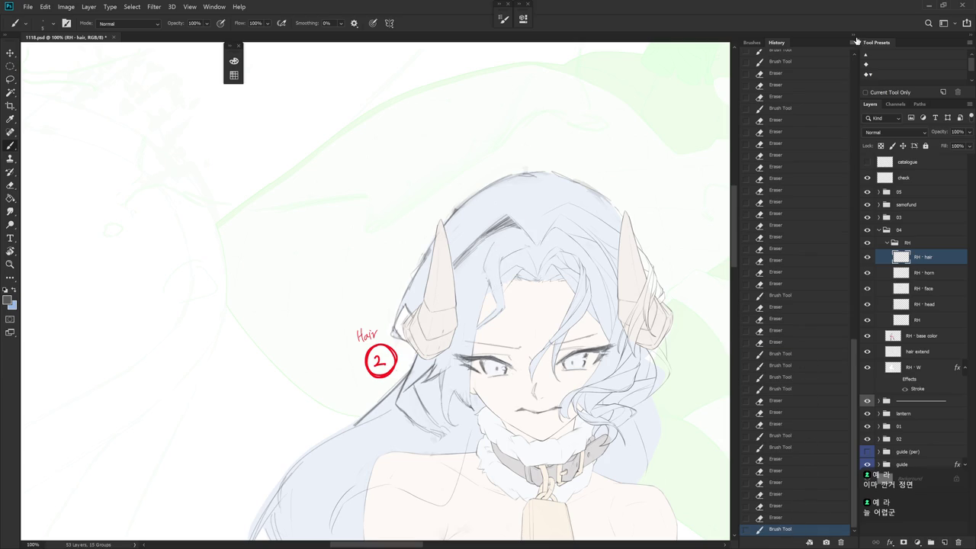
click(854, 42)
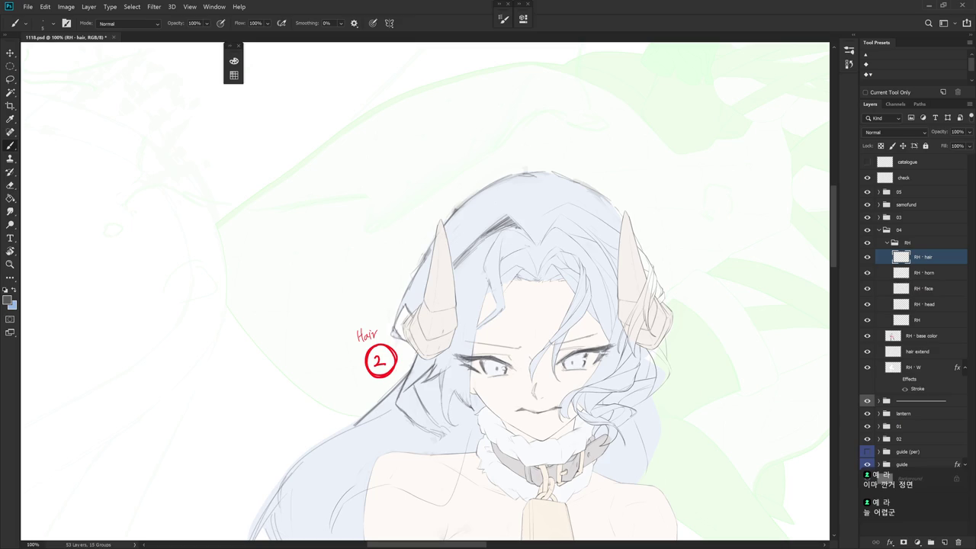
- Draw and erase short dark strokes along the forehead hair strand, undoing the extra one
drag(492, 245, 486, 274)
key(e)
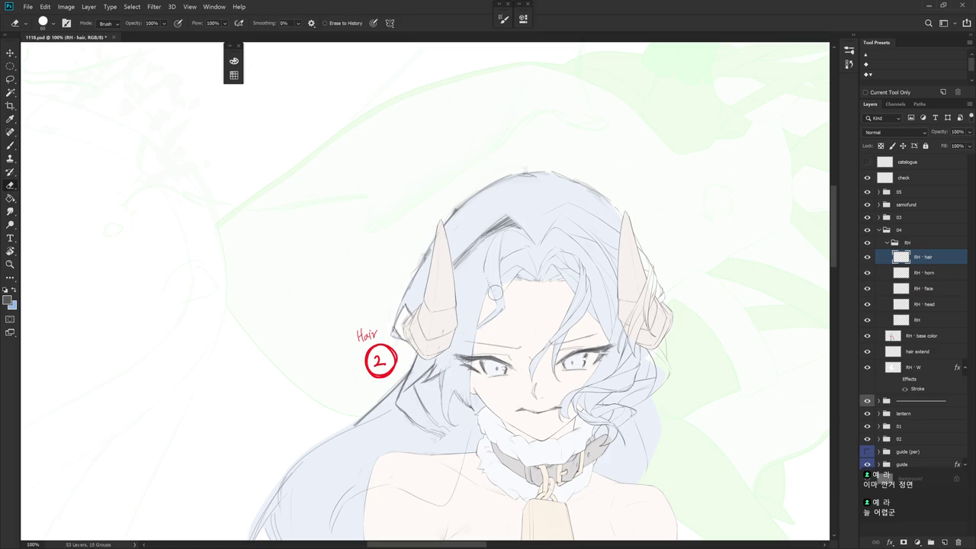
key(b)
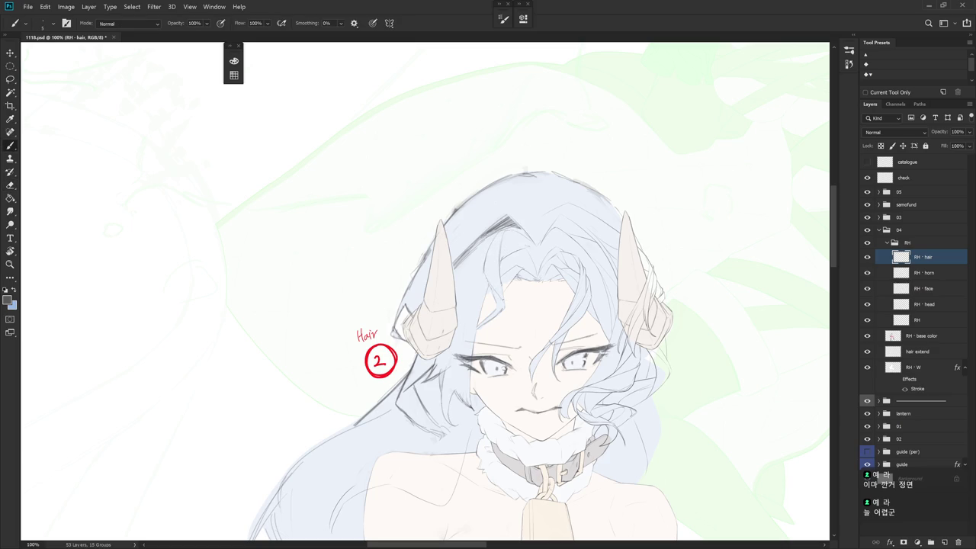
mouse_move(509, 305)
mouse_down()
mouse_move(494, 285)
mouse_move(507, 307)
mouse_up()
key(e)
key(e)
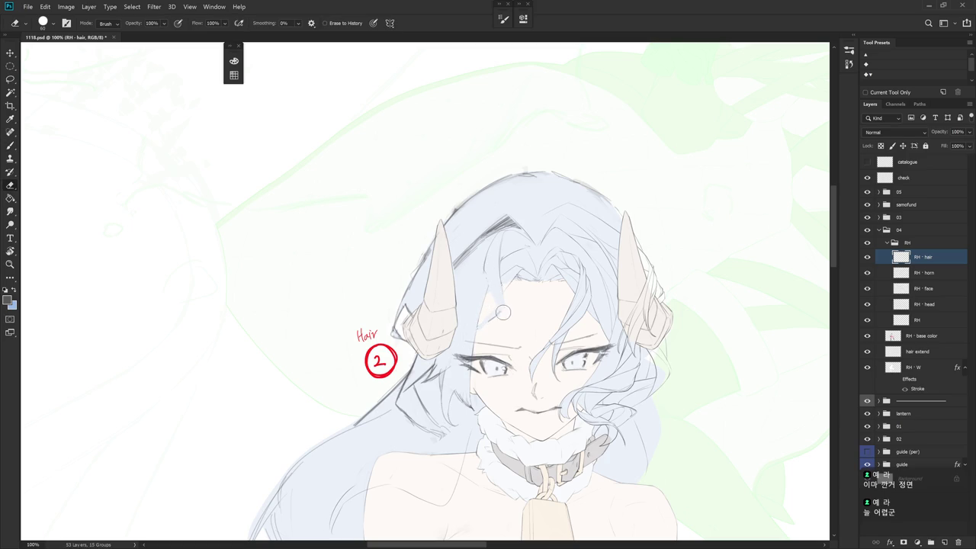
key(b)
drag(489, 276, 491, 293)
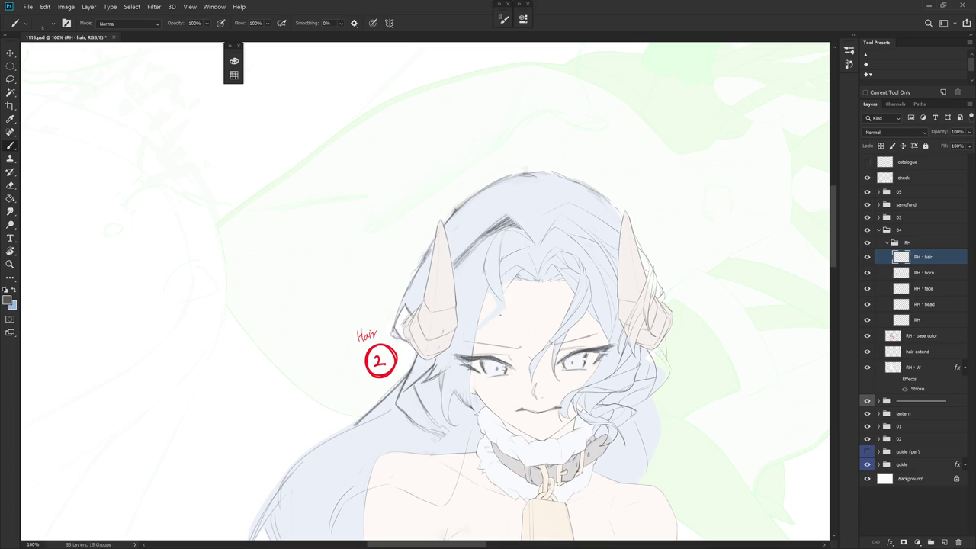
drag(497, 318, 482, 328)
key(ctrl+z)
- Erase part of the fringe strand above the forehead
scroll(518, 319, up, 3)
key(e)
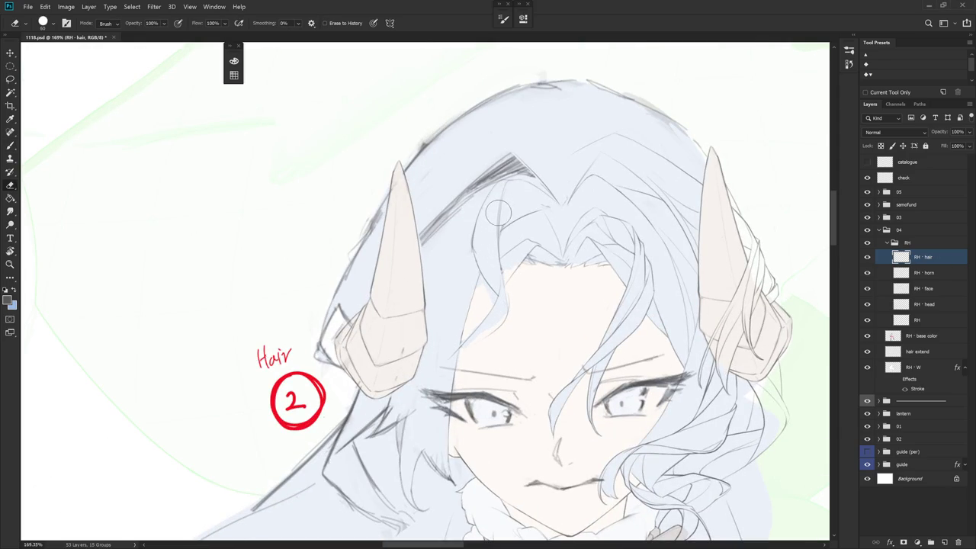
drag(497, 254, 504, 294)
key(b)
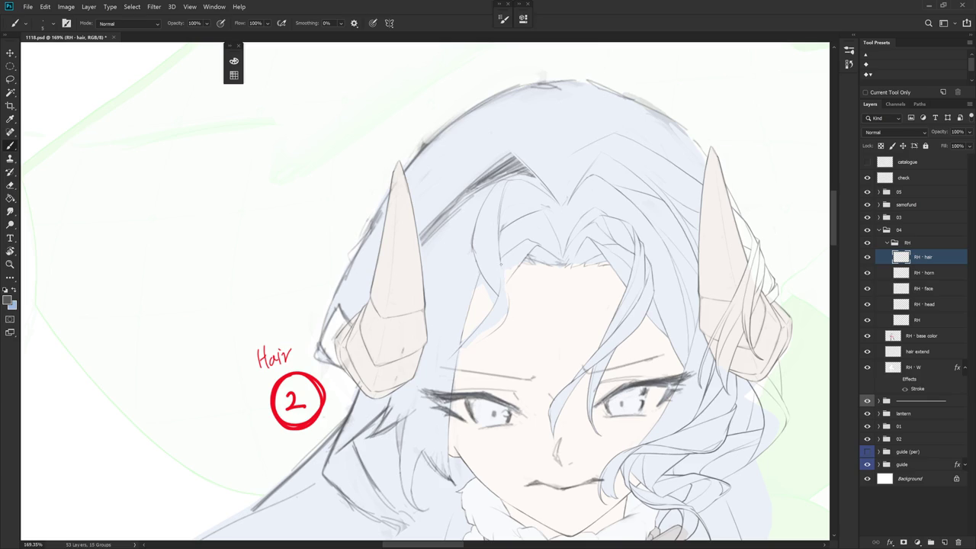
key(e)
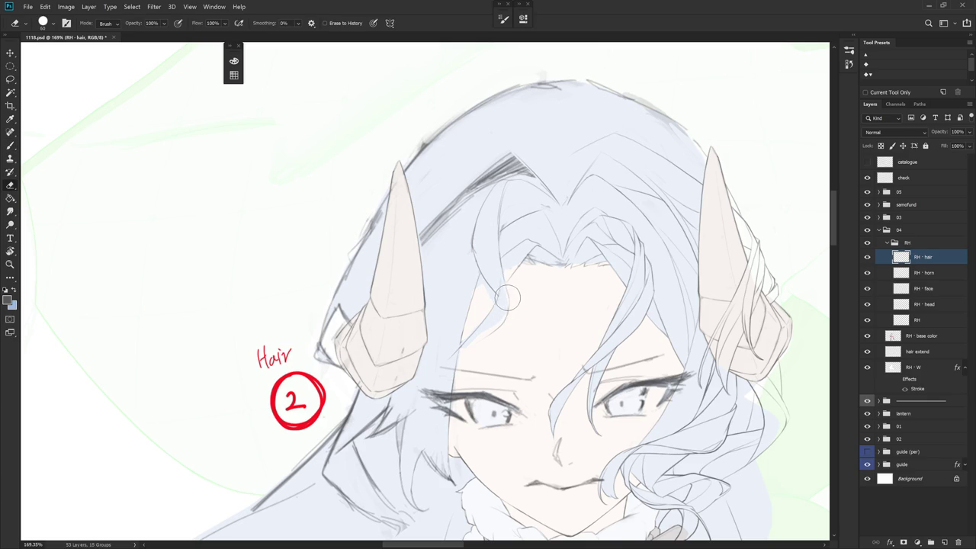
key(b)
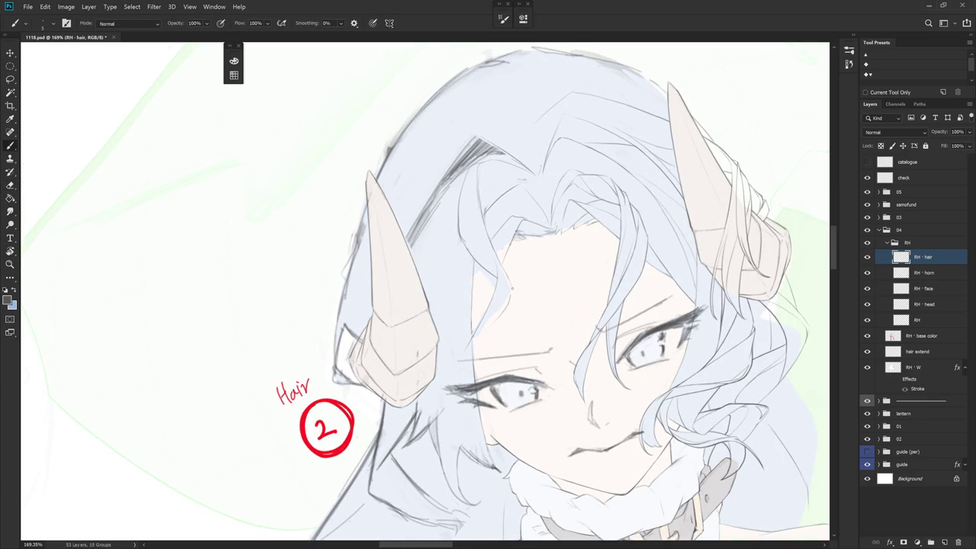
key(e)
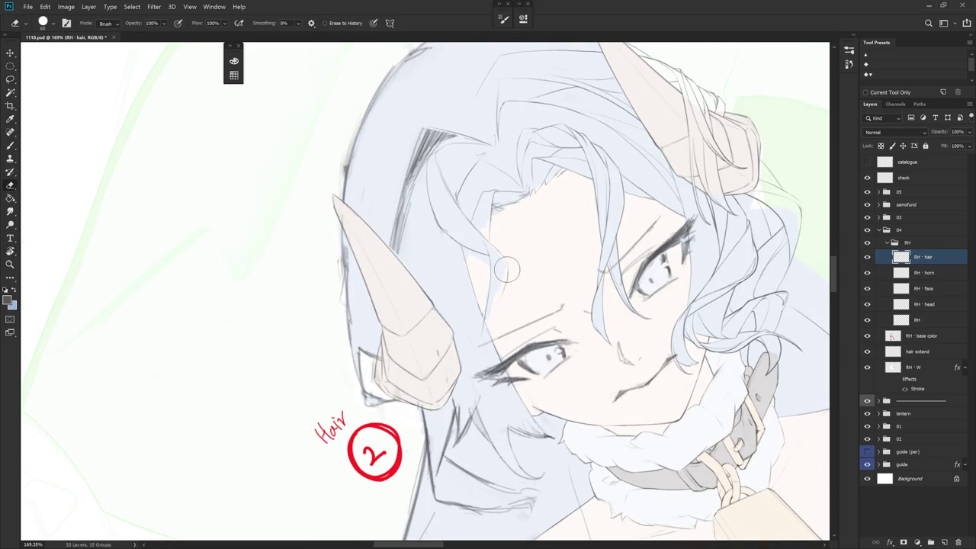
- Tilt the canvas and draw a new hair strand down-left from the curl
drag(507, 288, 531, 318)
key(b)
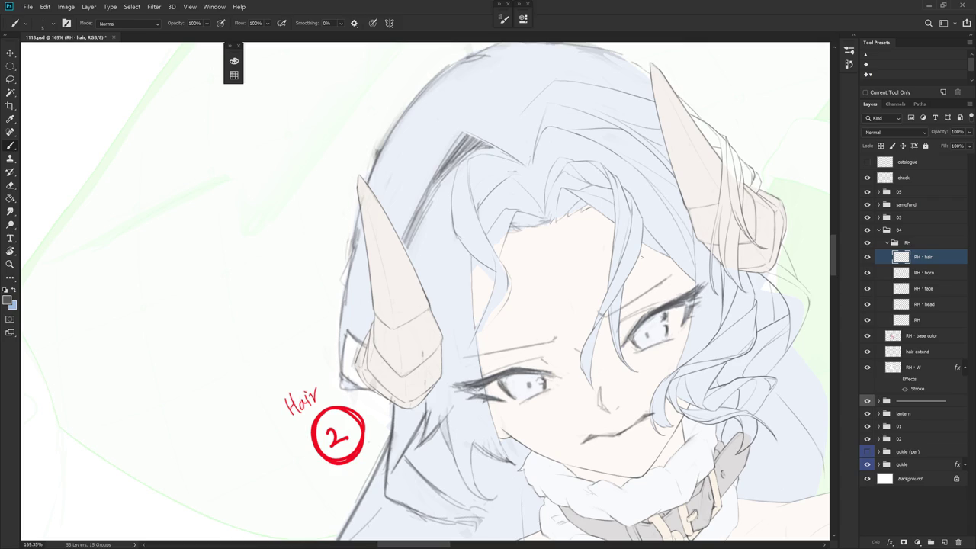
drag(640, 258, 502, 228)
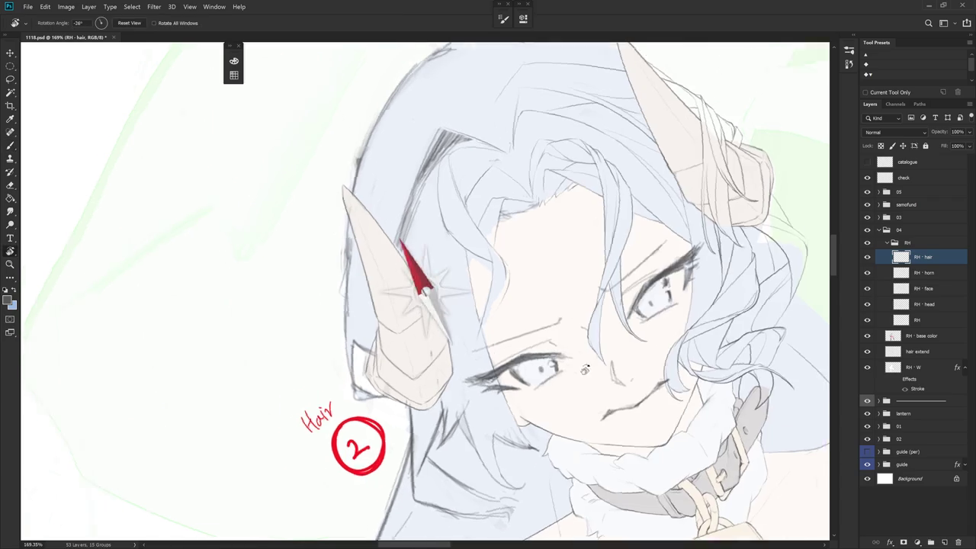
drag(506, 286, 480, 322)
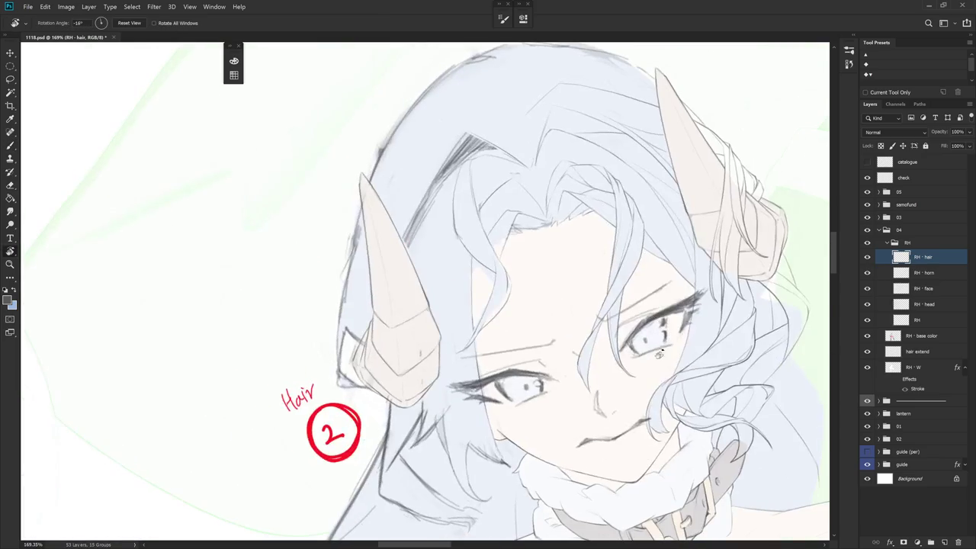
- Add a short dark stroke to the strand, undo it to compare, and reset the view upright
drag(561, 308, 597, 428)
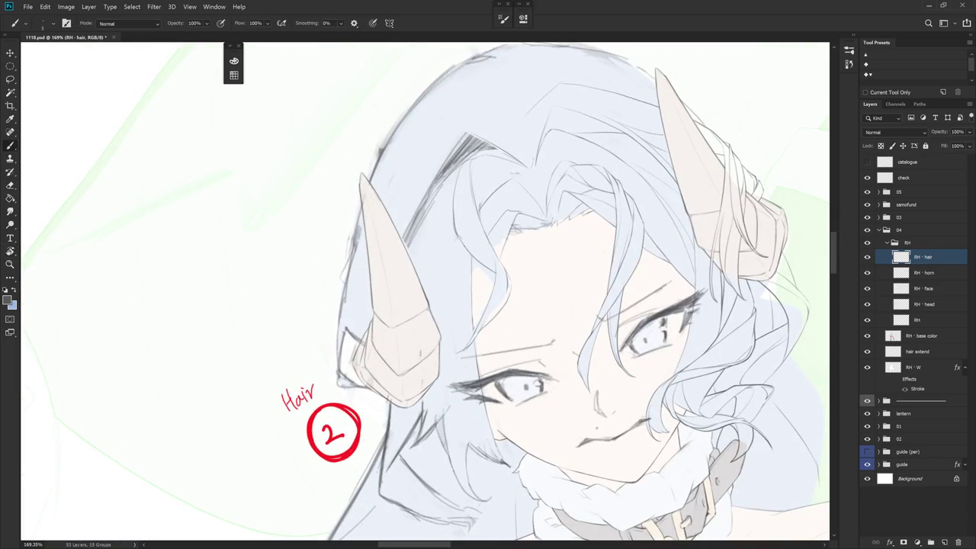
drag(460, 353, 496, 279)
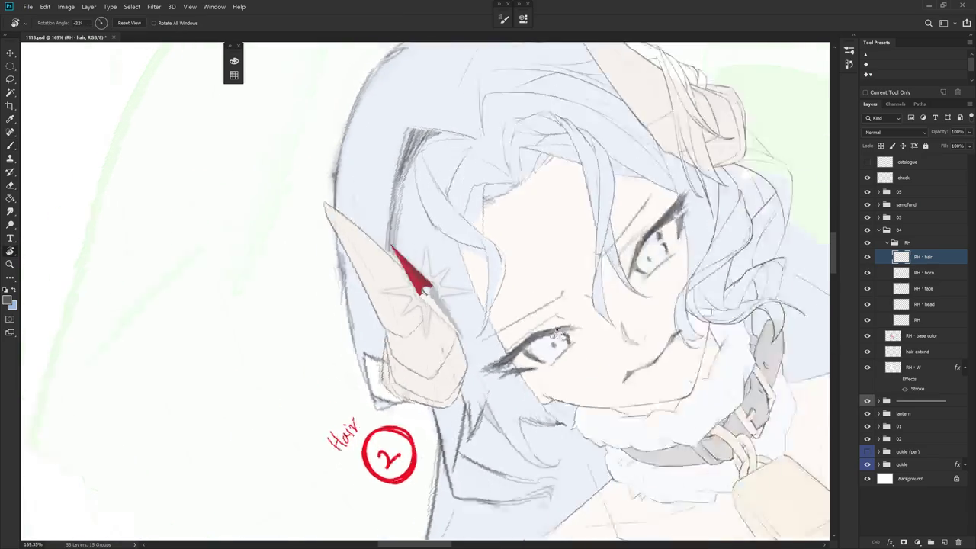
key(e)
key(b)
drag(488, 279, 488, 307)
key(ctrl+z)
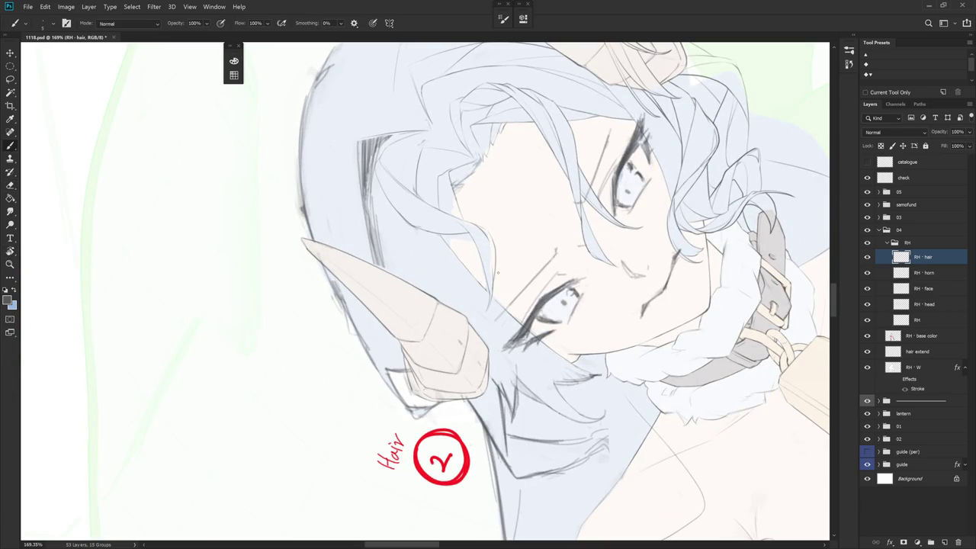
key(Escape)
- Rotate the canvas about 50° counter-clockwise and touch up fringe lines with eraser and brush
key(r)
drag(498, 272, 489, 277)
key(e)
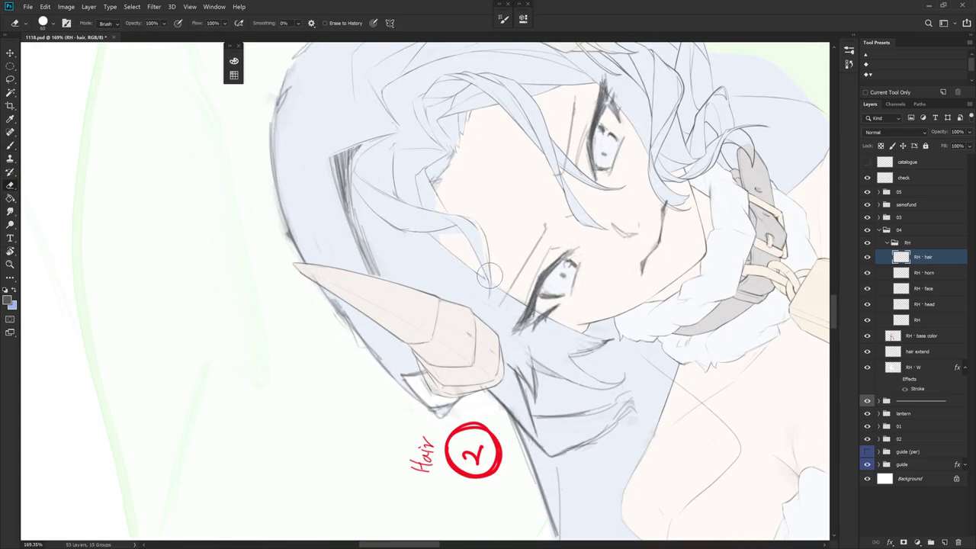
key(b)
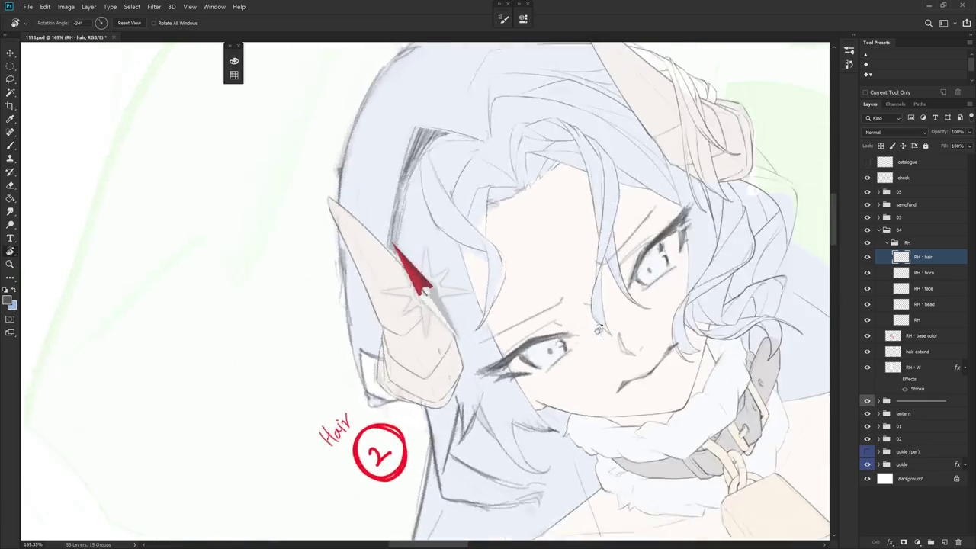
drag(494, 269, 477, 217)
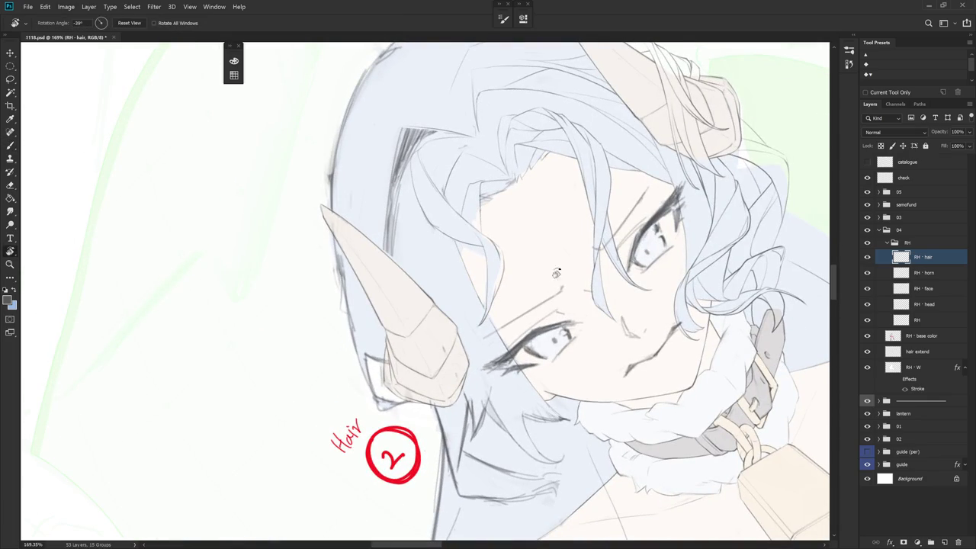
drag(500, 280, 503, 251)
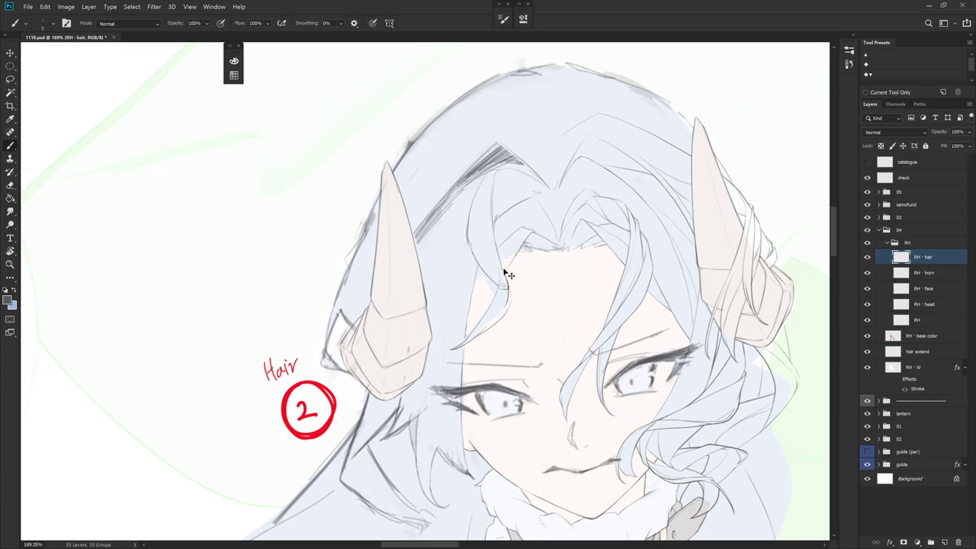
key(e)
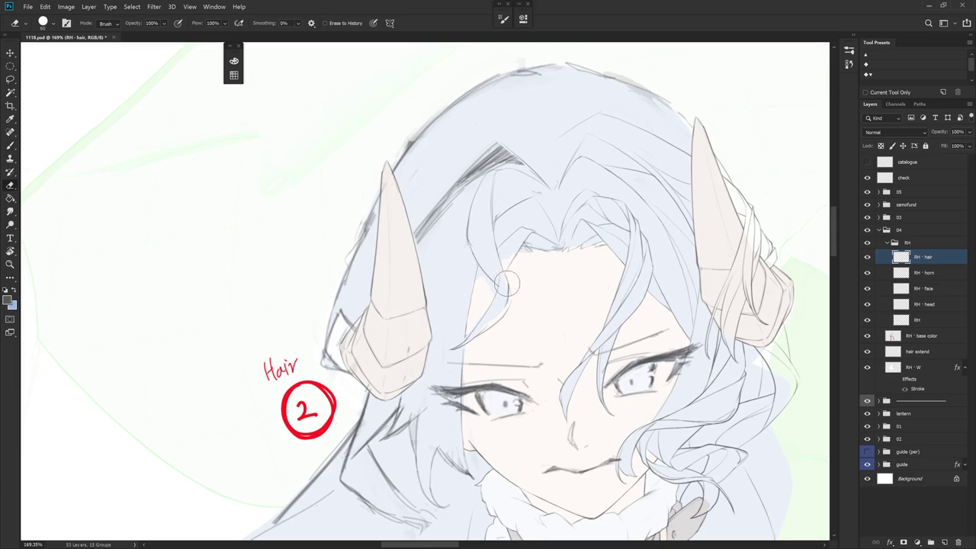
key(b)
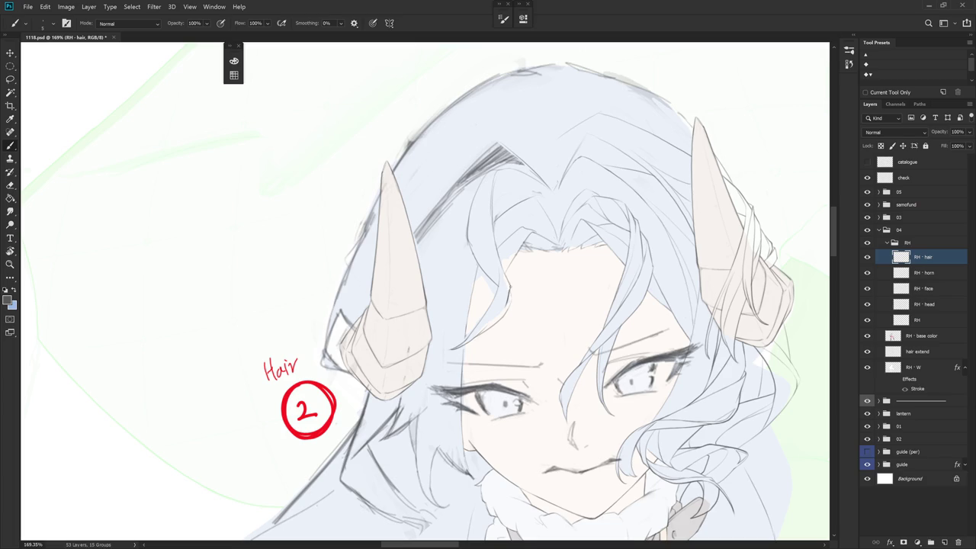
- Tilt the canvas about 30° and add a short dark stroke along the hair line
key(r)
drag(528, 322, 503, 251)
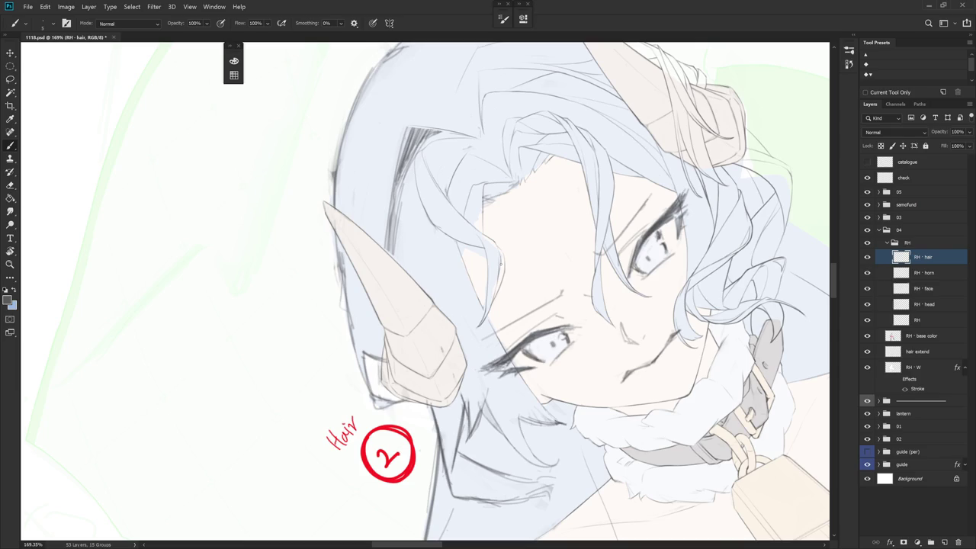
drag(497, 265, 499, 279)
key(r)
drag(500, 269, 498, 473)
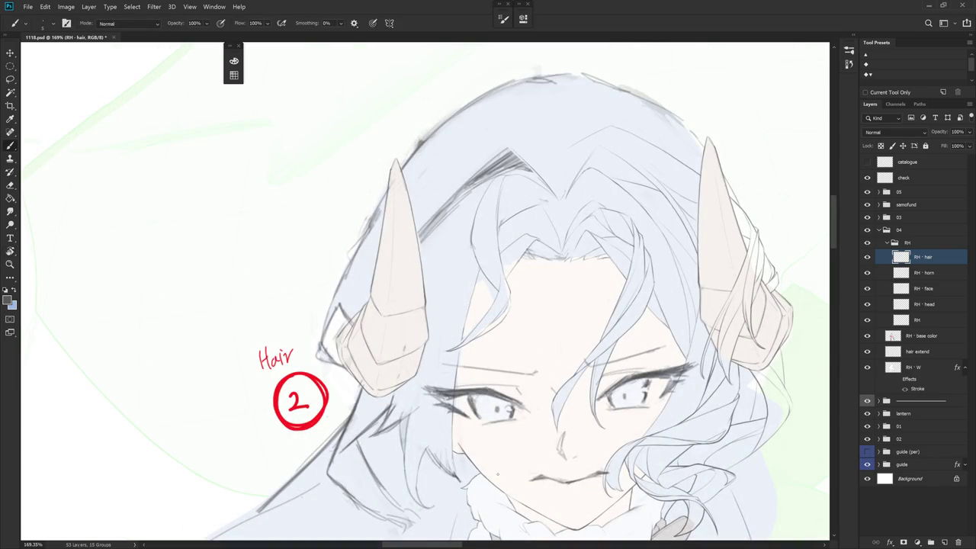
key(r)
drag(498, 478, 596, 368)
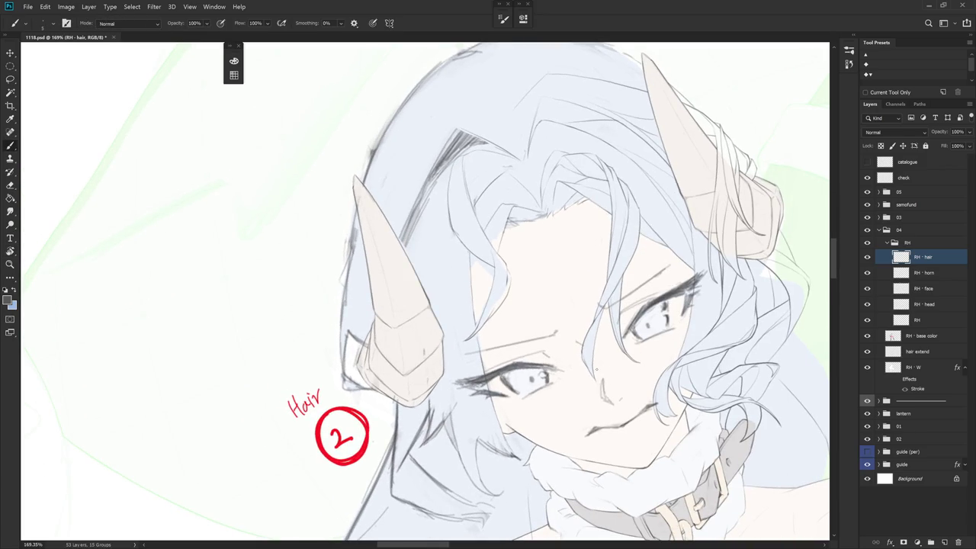
scroll(596, 369, down, 3)
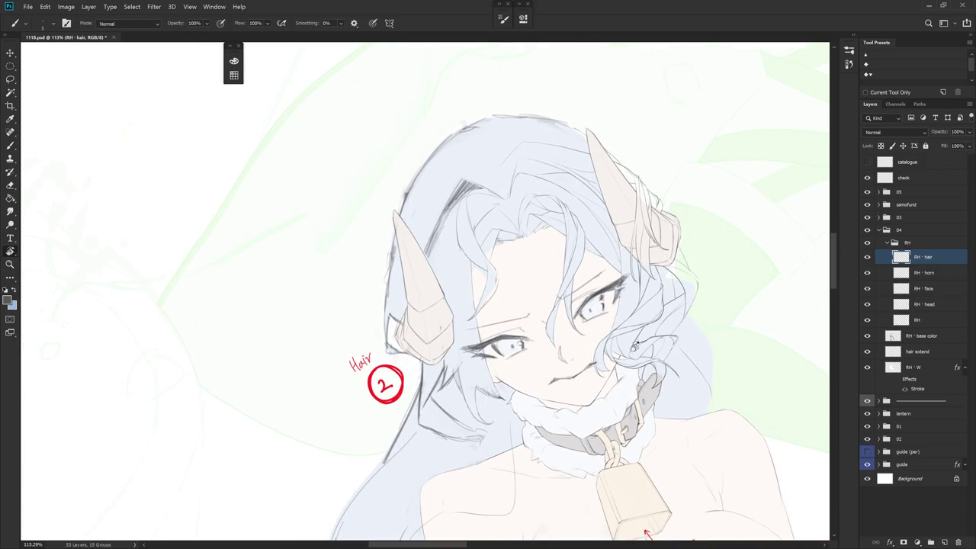
scroll(549, 301, up, 3)
- Rotate the canvas about 35° and draw a short stroke along a fringe strand
key(e)
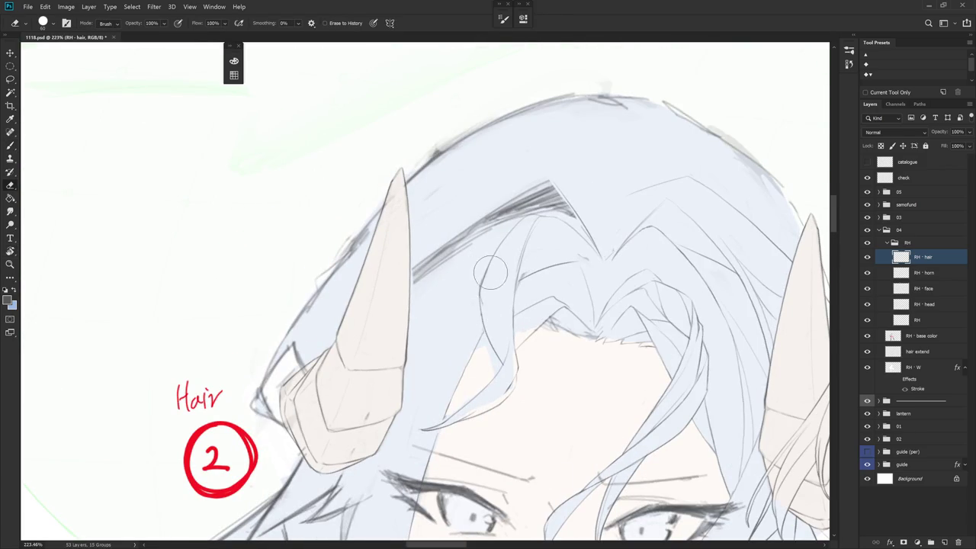
key(b)
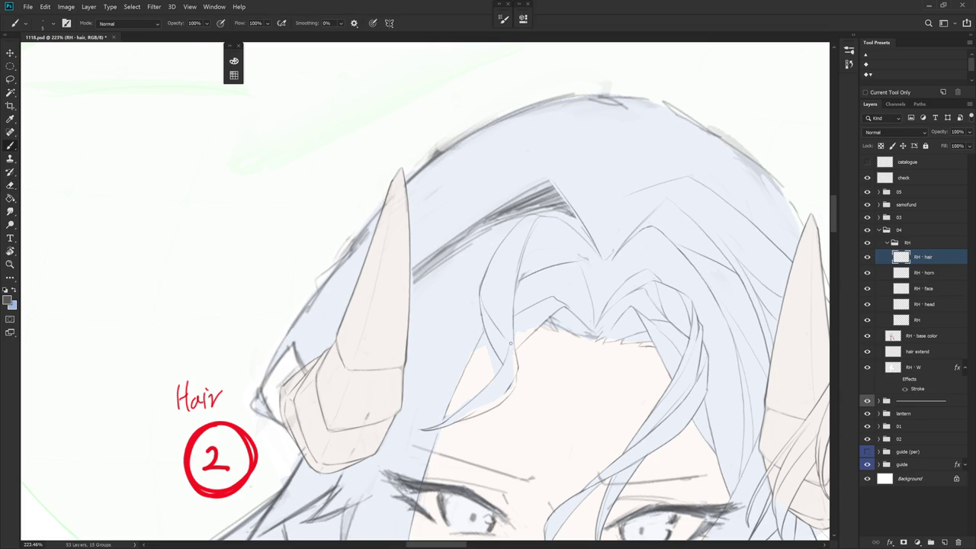
drag(511, 332, 549, 358)
mouse_move(521, 296)
mouse_down()
mouse_move(525, 317)
mouse_move(500, 355)
mouse_up()
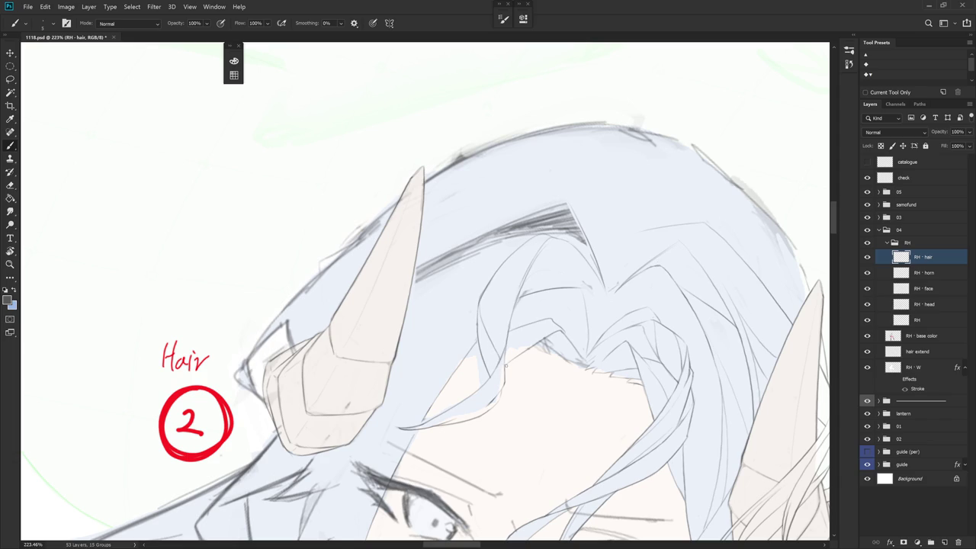
drag(503, 358, 610, 266)
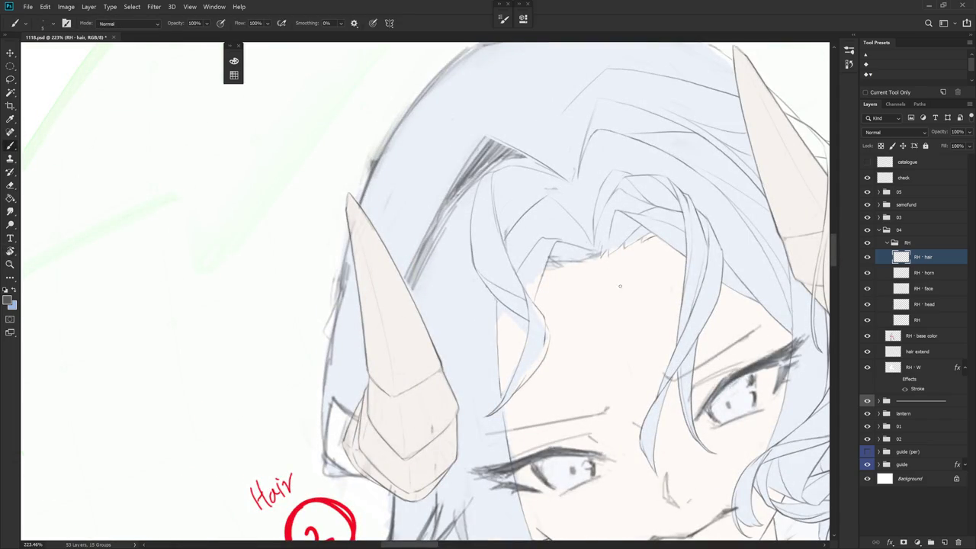
scroll(615, 279, down, 5)
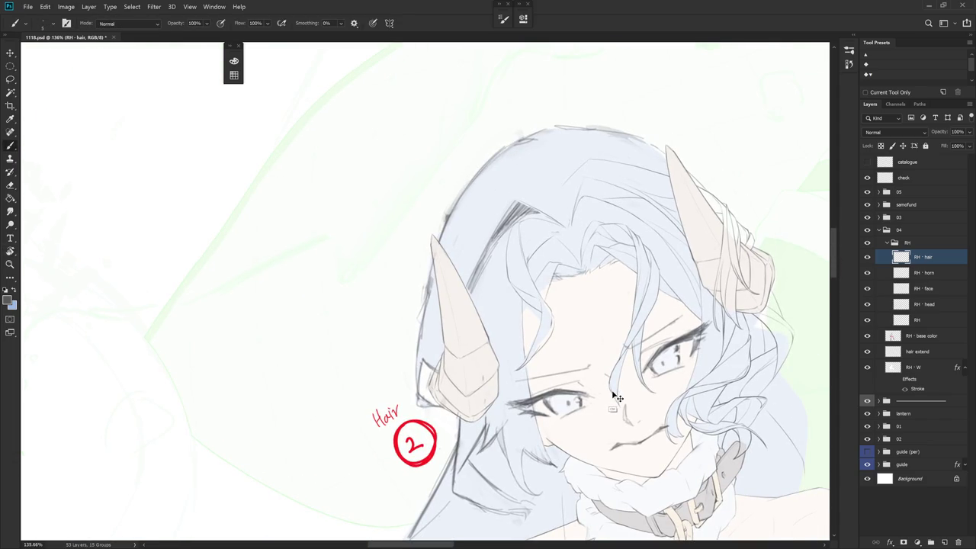
scroll(611, 389, up, 5)
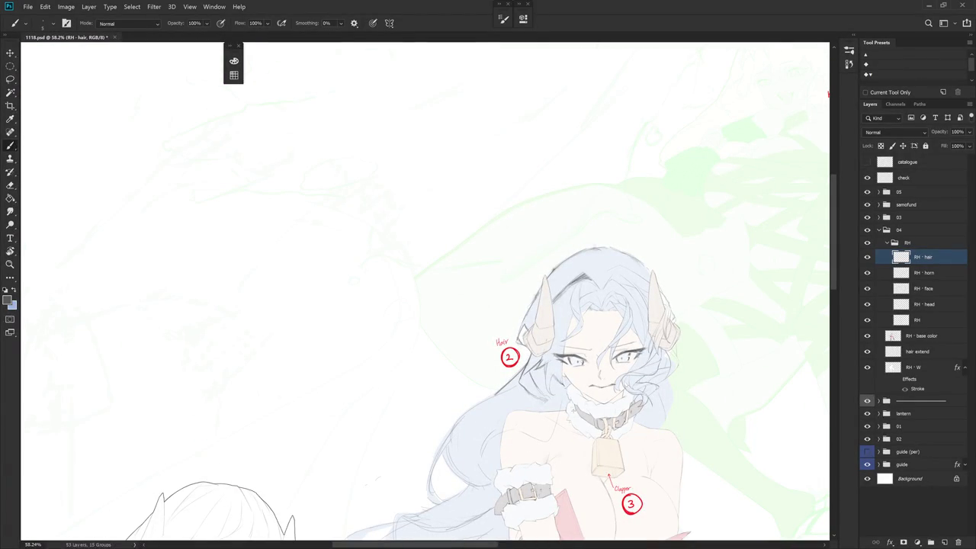
scroll(585, 294, up, 5)
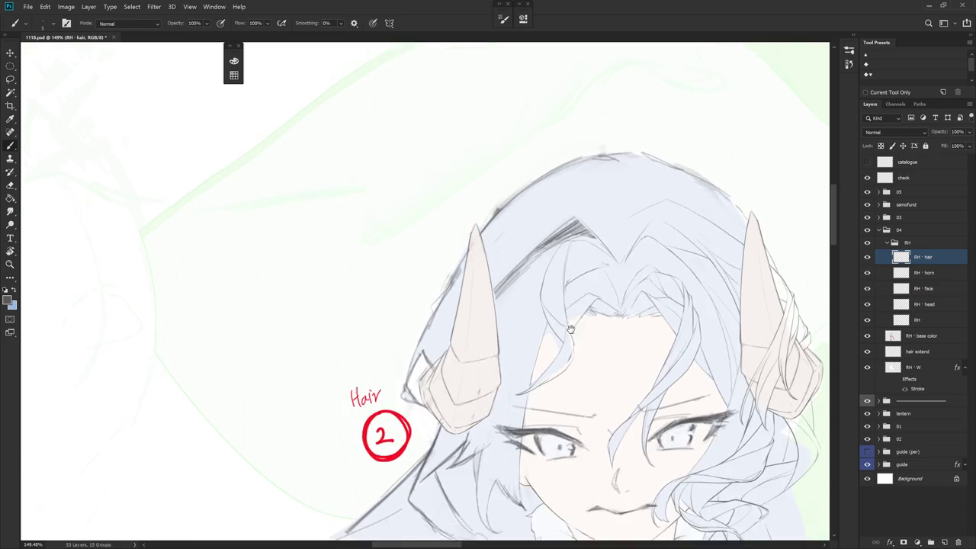
key(e)
key(b)
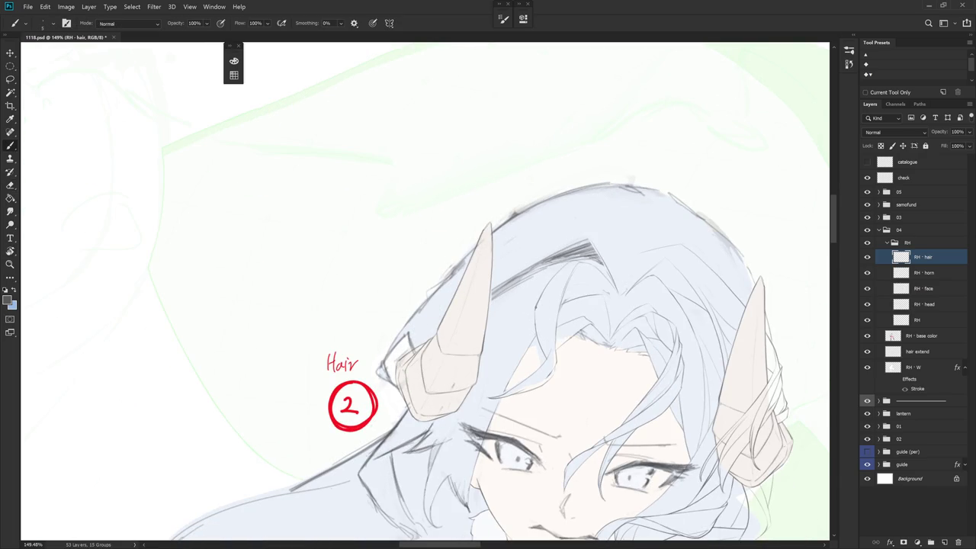
key(r)
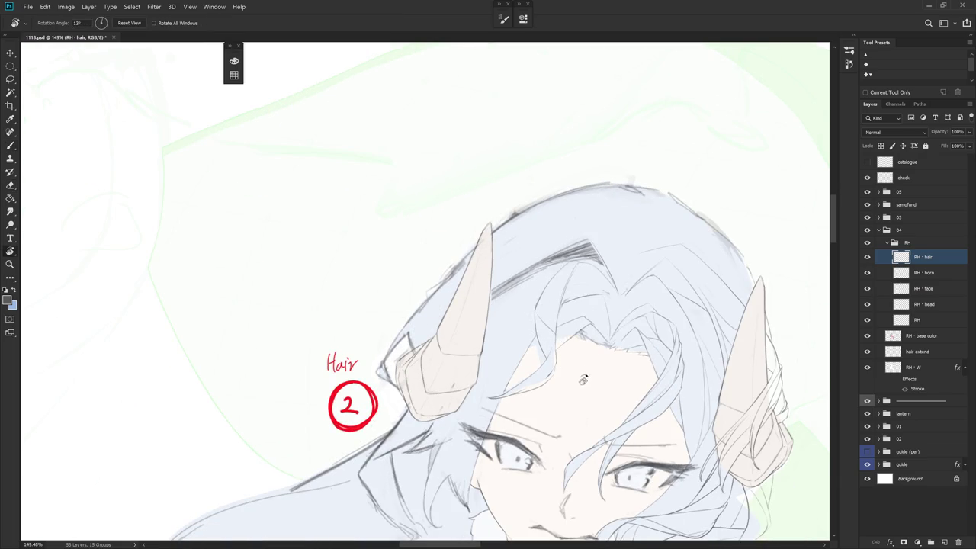
drag(544, 325, 568, 276)
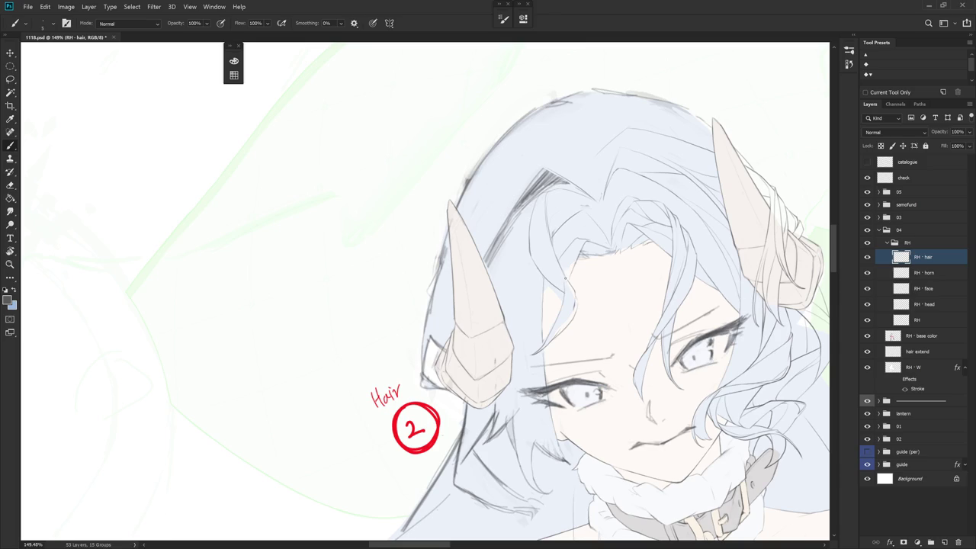
key(r)
key(Escape)
key(e)
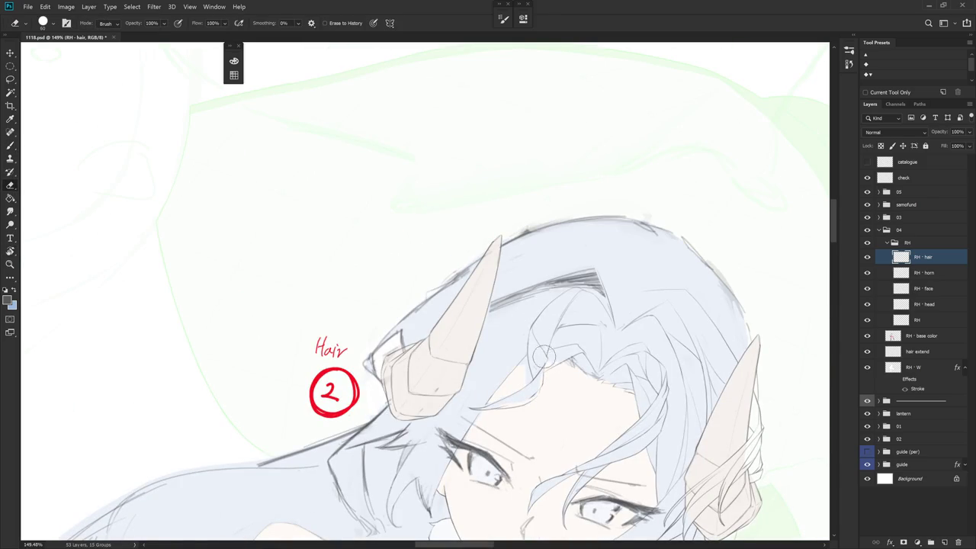
drag(542, 359, 564, 303)
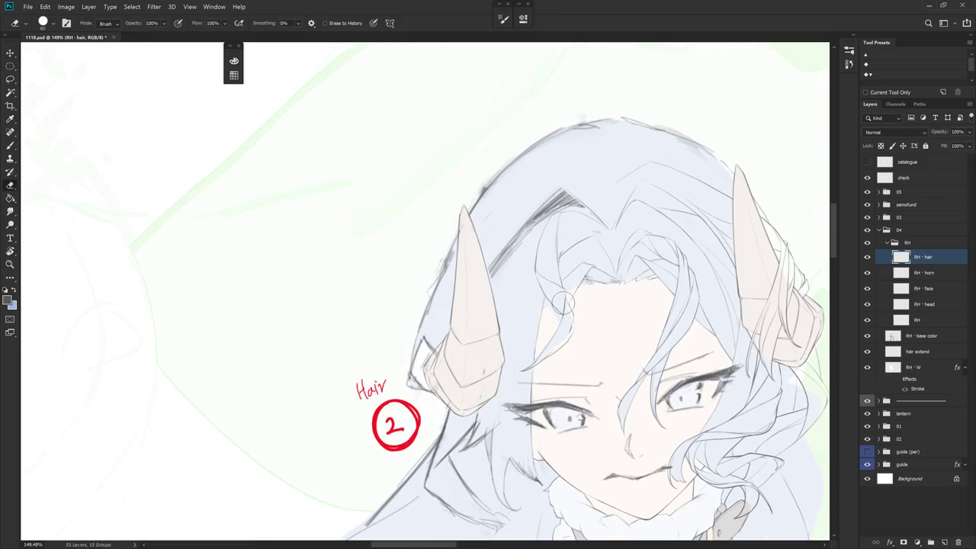
key(b)
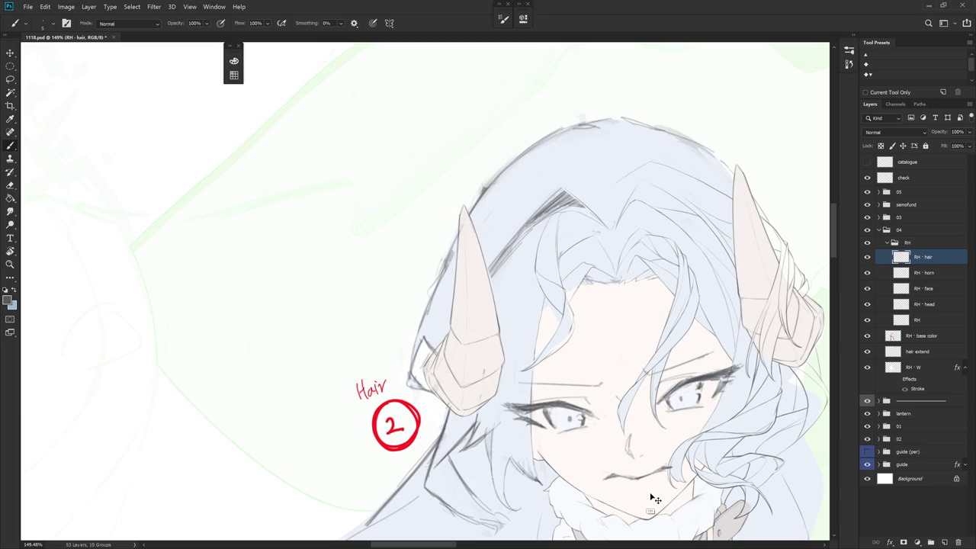
key(e)
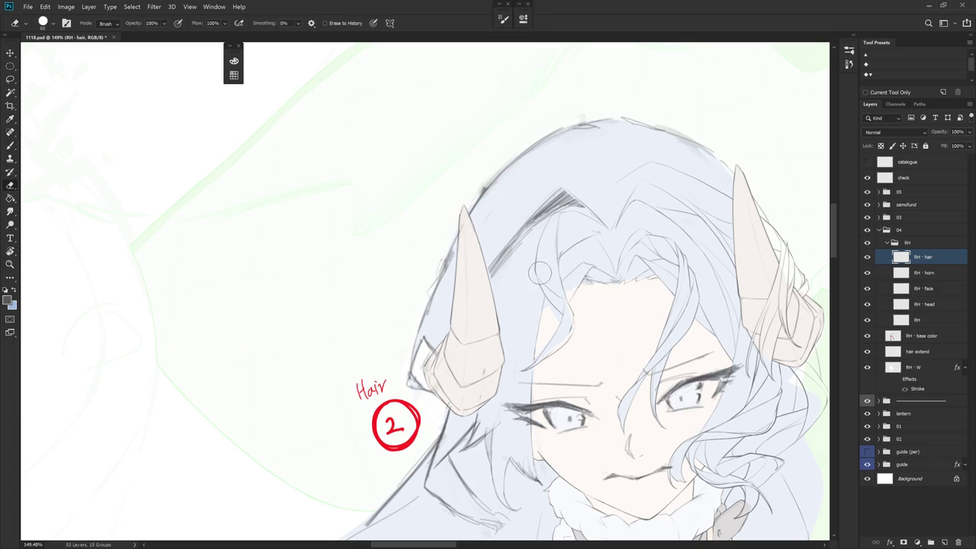
key(b)
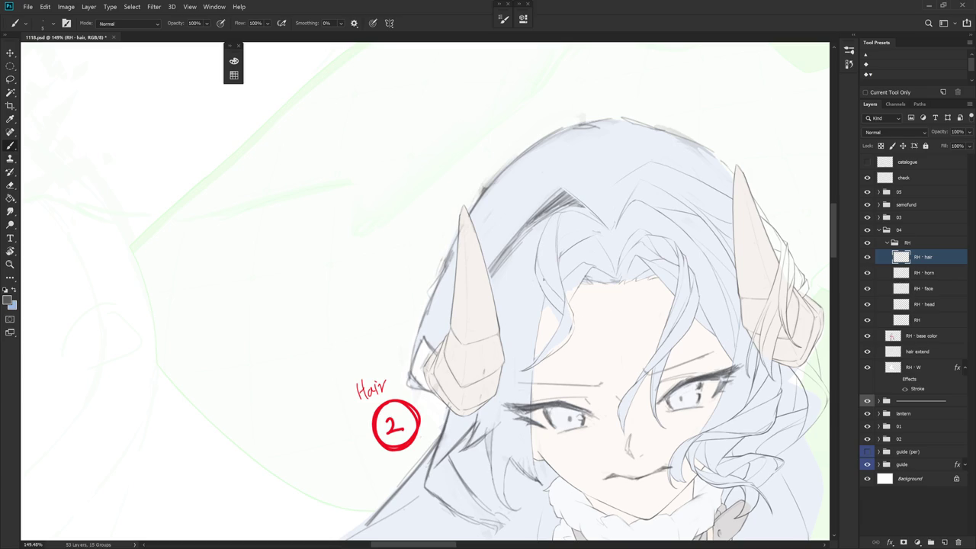
scroll(562, 264, down, 3)
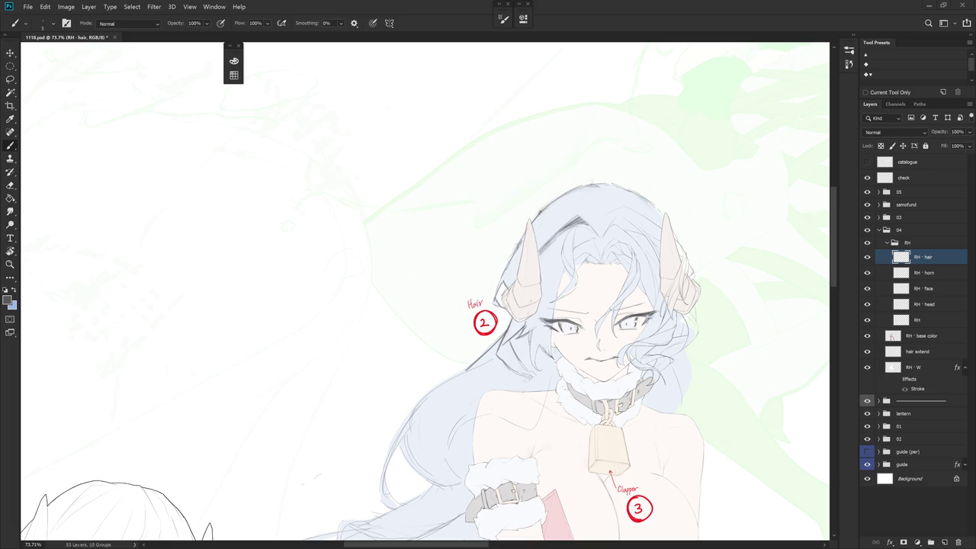
- Draw a thin line down a hair strand near the face, tilting then straightening the view
scroll(577, 267, up, 5)
drag(577, 267, 546, 169)
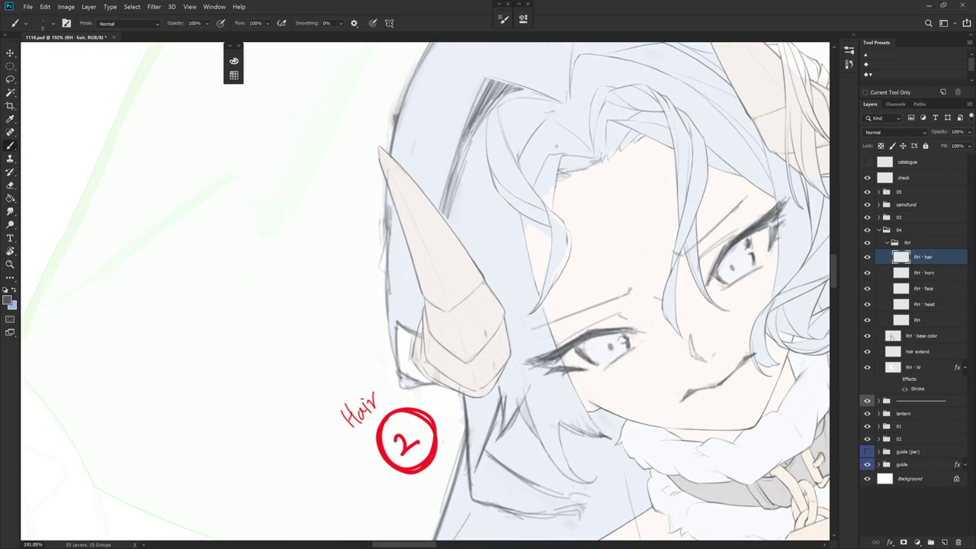
drag(553, 274, 545, 353)
key(e)
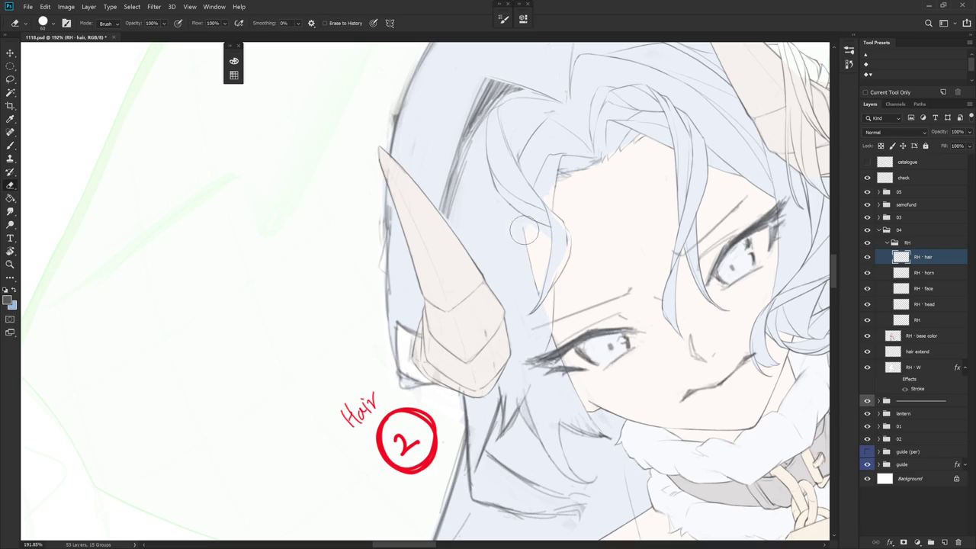
key(r)
mouse_move(600, 236)
mouse_down()
mouse_move(577, 333)
mouse_move(496, 396)
mouse_up()
key(b)
key(r)
key(Escape)
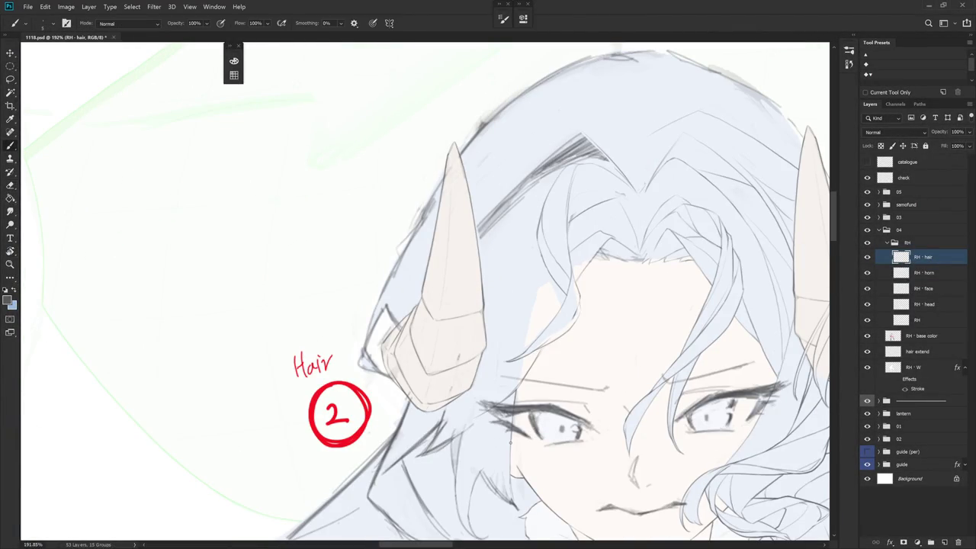
mouse_move(556, 229)
mouse_down()
mouse_move(466, 103)
mouse_move(454, 217)
mouse_move(466, 269)
mouse_up()
- Try redrawing strand lines down the fringe, undoing the attempts that don't fit
key(e)
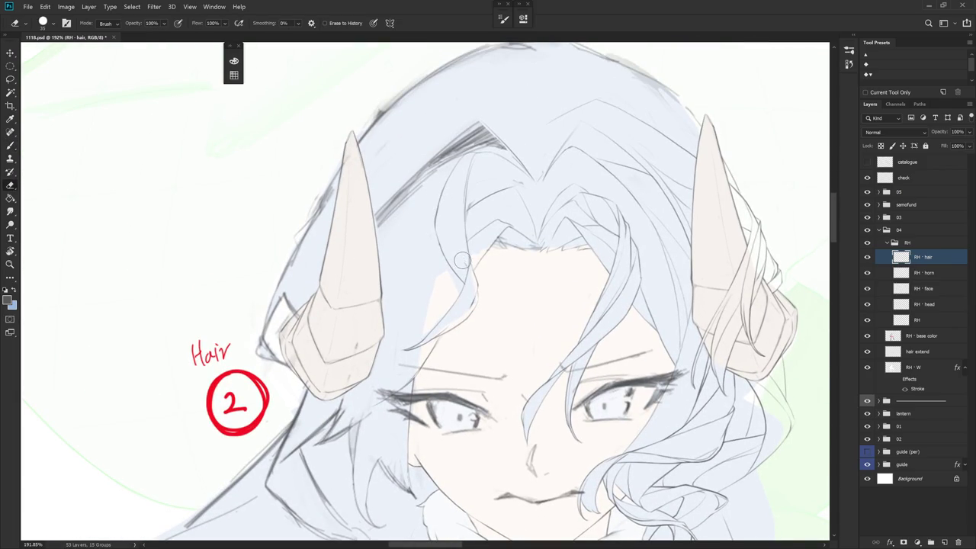
key(b)
drag(439, 193, 454, 255)
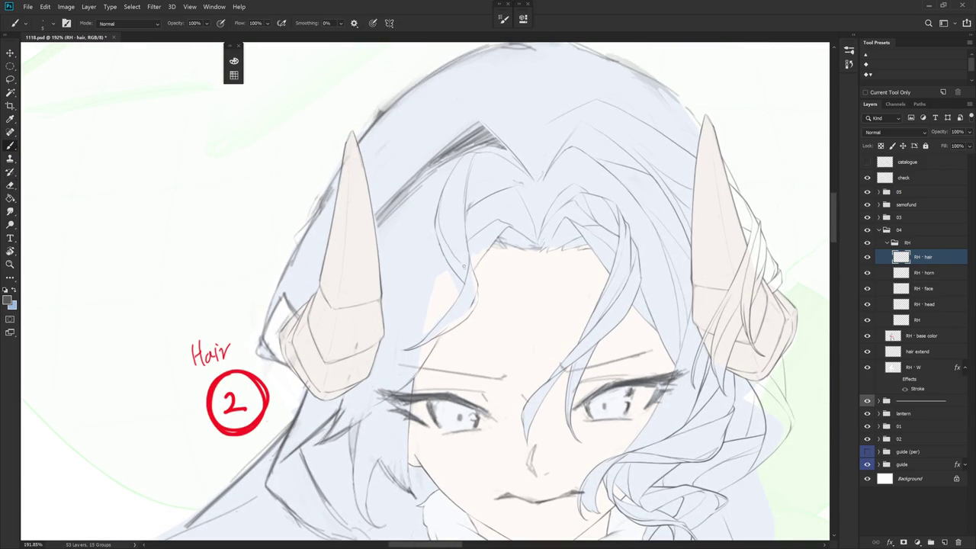
key(ctrl+z)
drag(436, 215, 468, 275)
key(e)
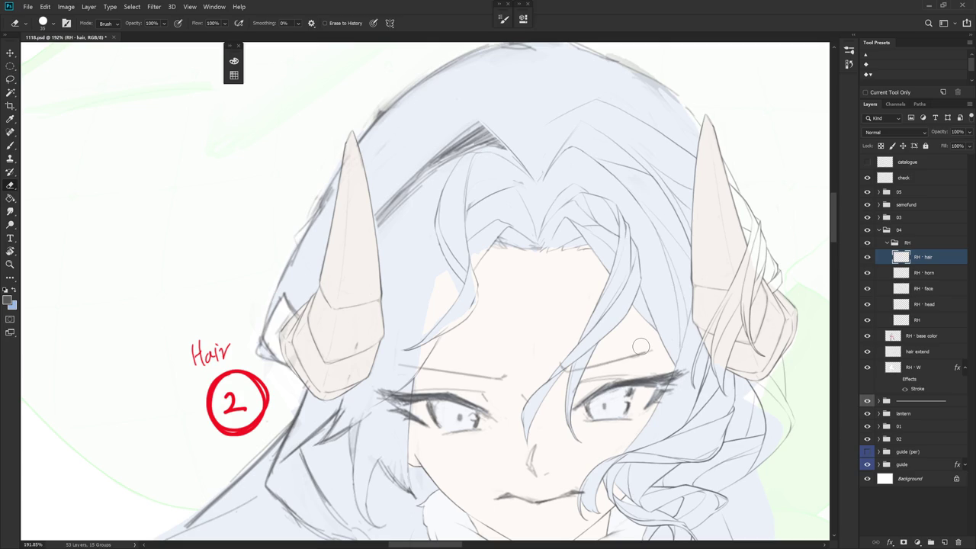
drag(640, 347, 575, 267)
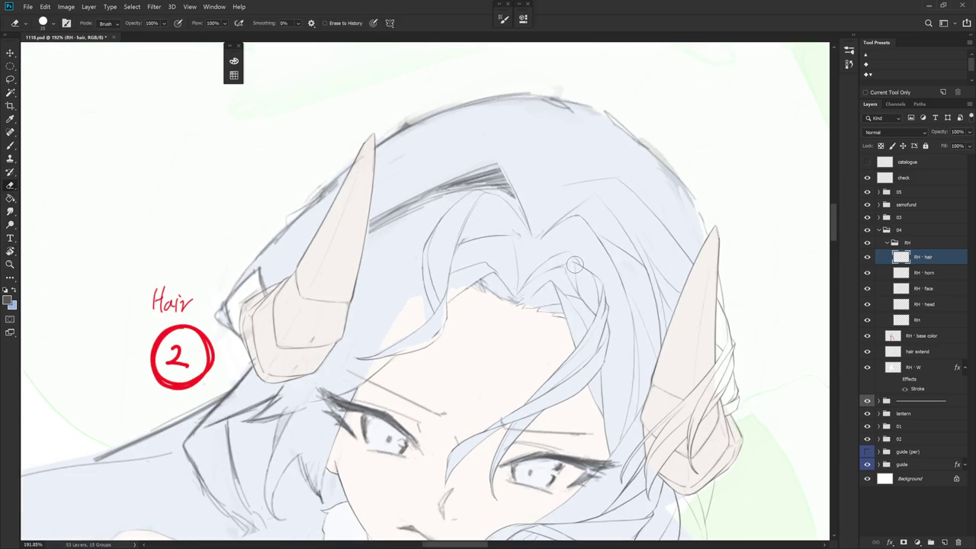
key(b)
key(b)
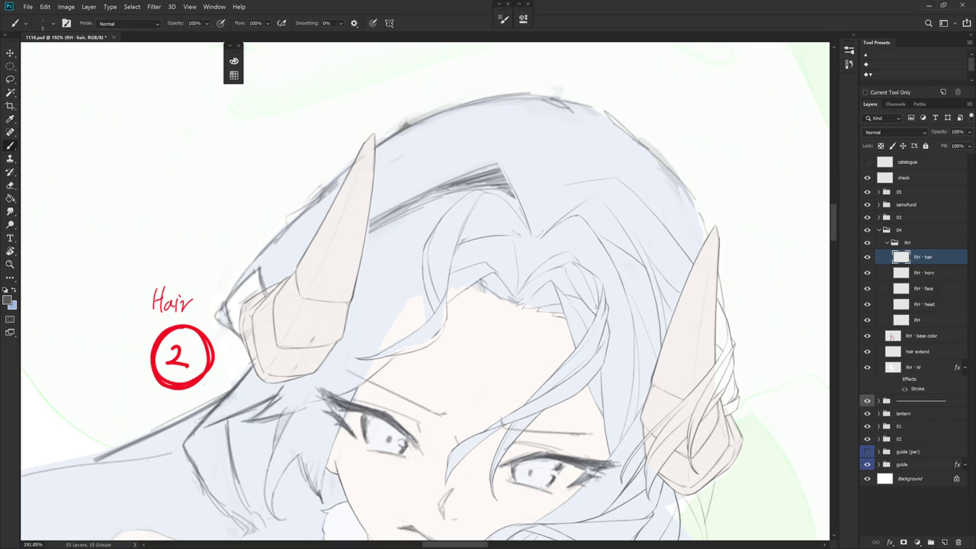
drag(574, 263, 595, 308)
key(ctrl+z)
- Add two short strand strokes in the fringe with the view tilted, then recentre on the face
drag(606, 281, 546, 247)
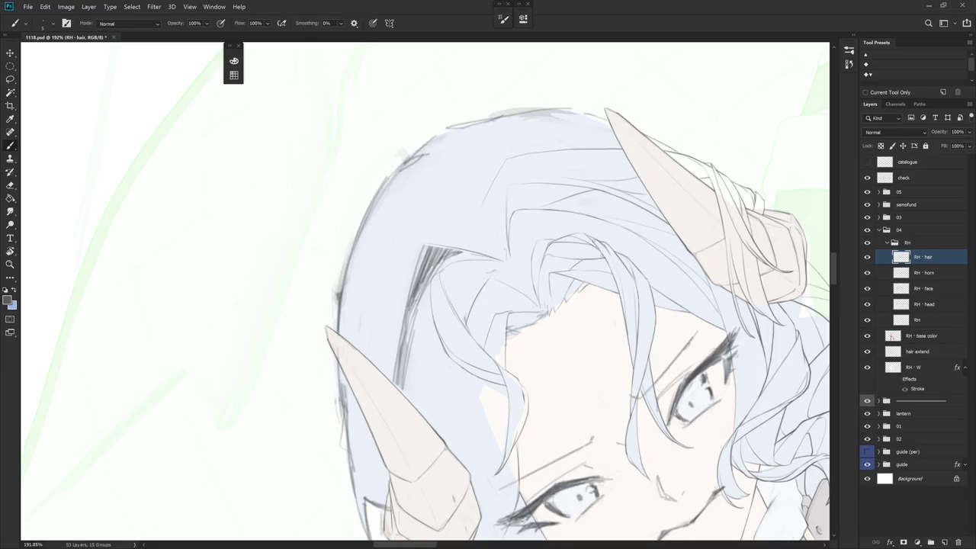
drag(587, 233, 635, 359)
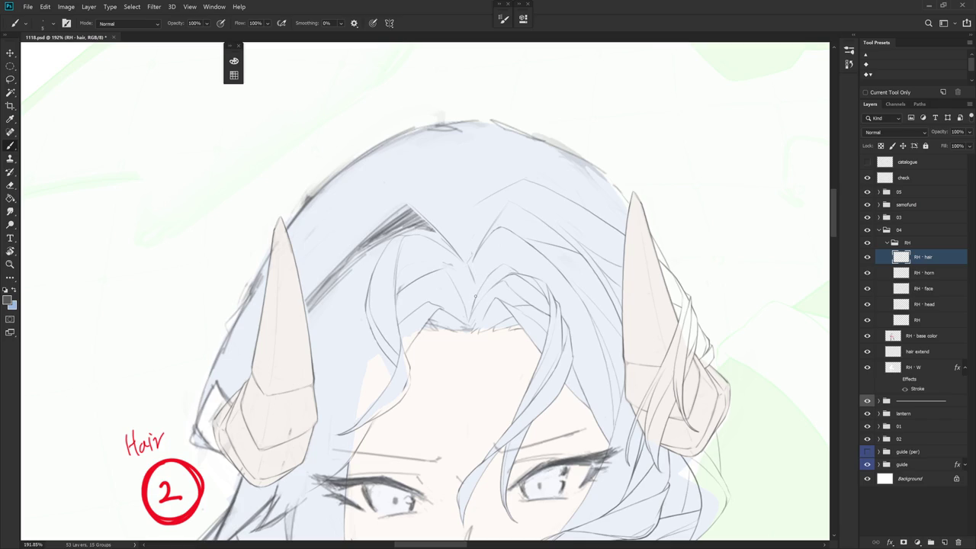
drag(484, 262, 473, 296)
drag(481, 268, 472, 301)
drag(558, 427, 638, 314)
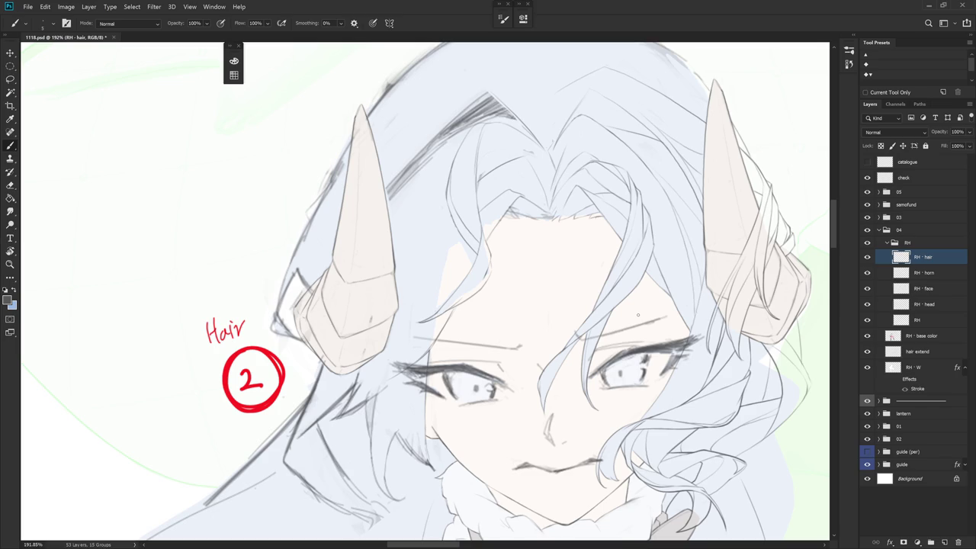
scroll(516, 272, down, 2)
scroll(503, 299, down, 2)
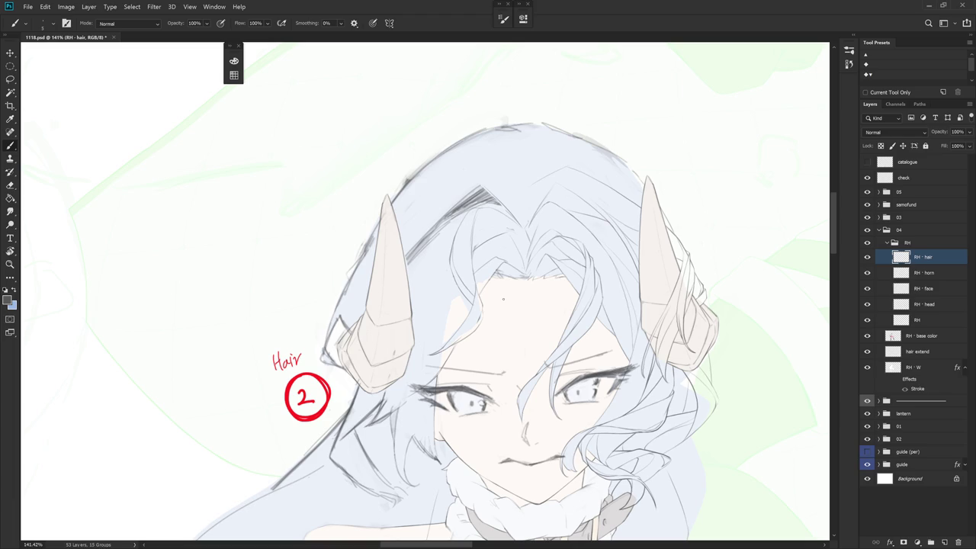
drag(503, 299, 496, 366)
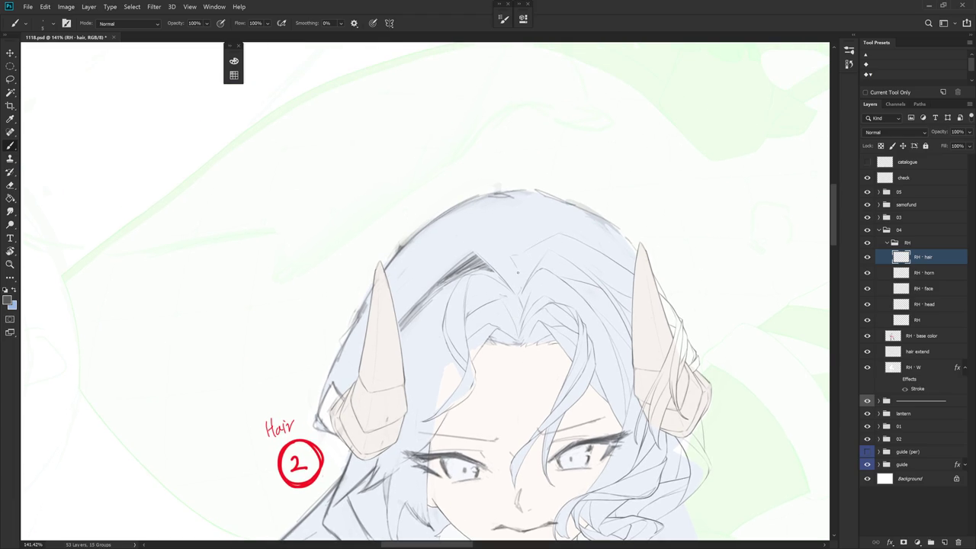
- Erase stray sketch marks along the hair's top-left edge and redraw it as a clean line
key(e)
key(b)
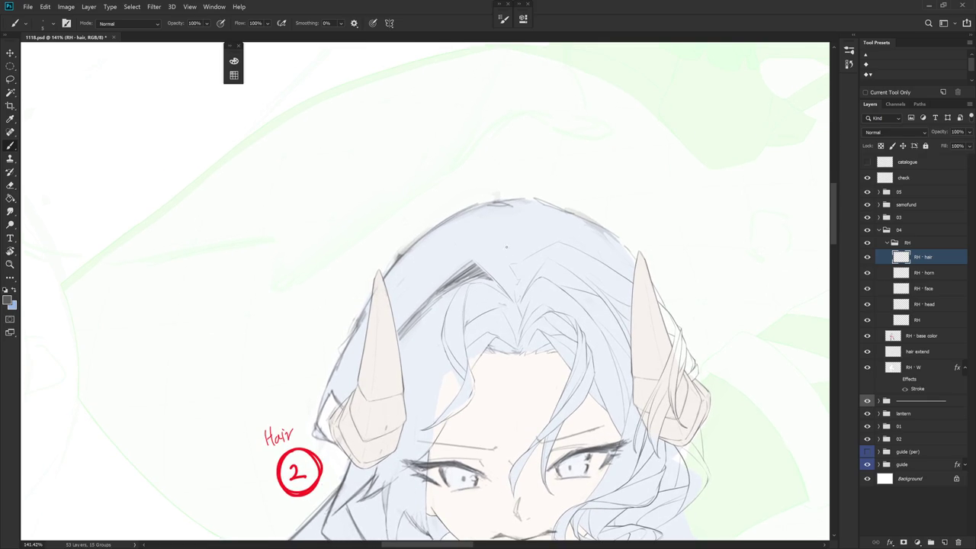
key(e)
mouse_move(462, 207)
mouse_down()
mouse_move(472, 205)
mouse_move(397, 304)
mouse_up()
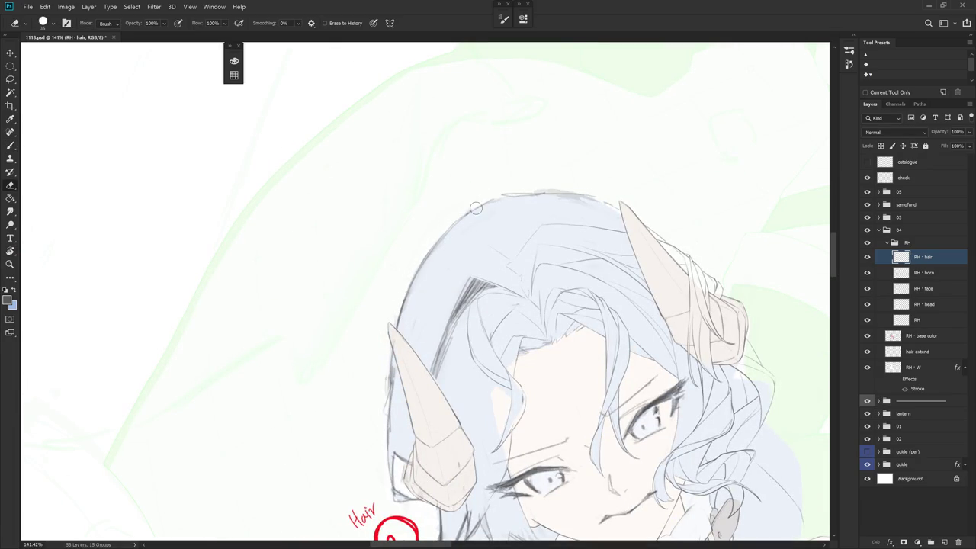
key(b)
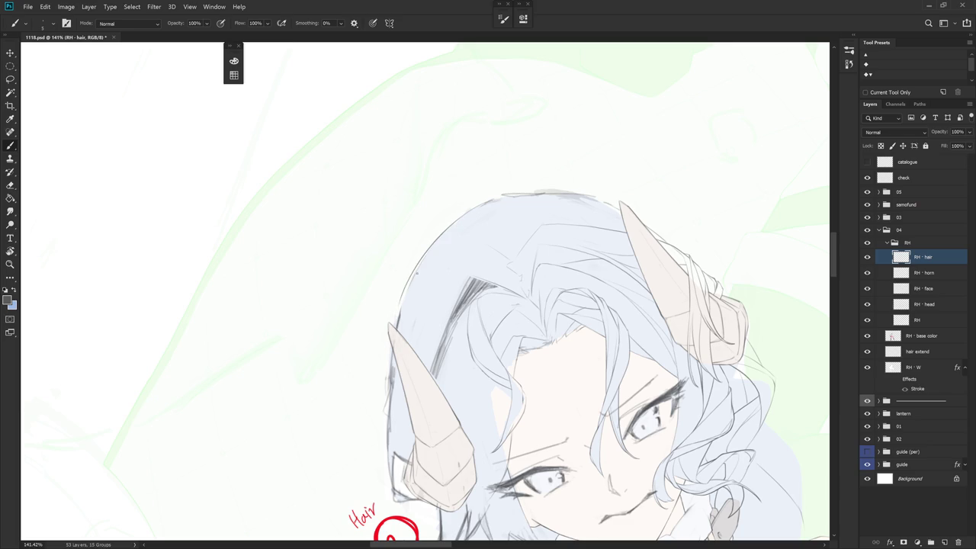
drag(442, 232, 411, 281)
scroll(599, 279, down, 3)
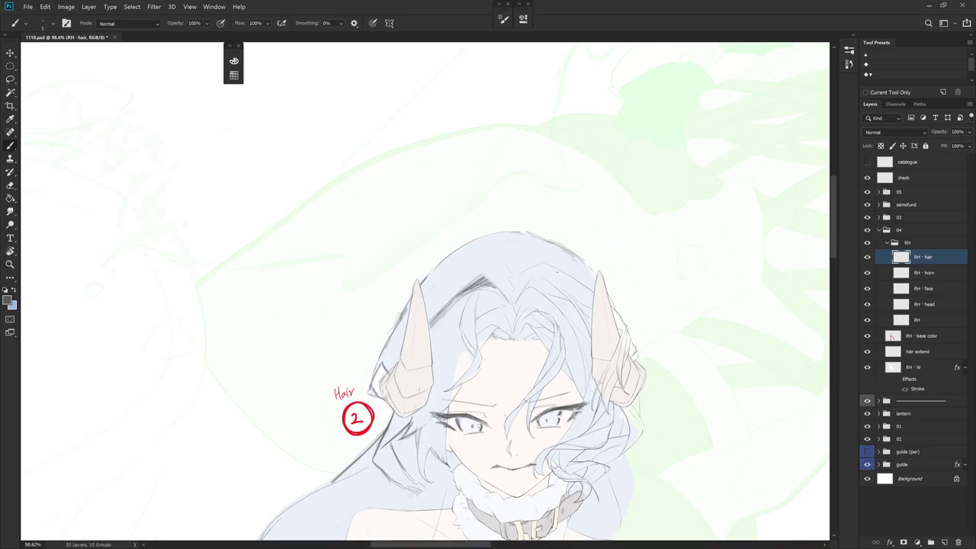
drag(557, 272, 584, 226)
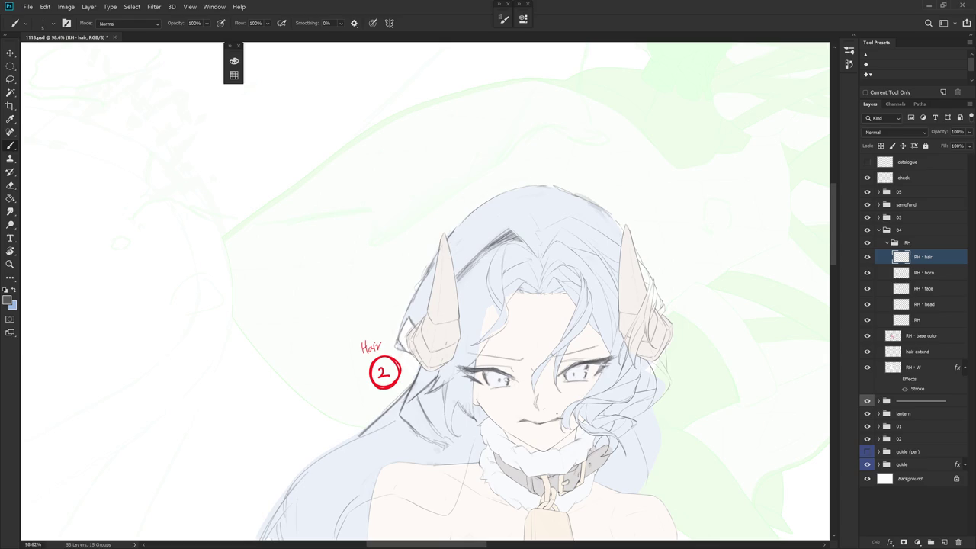
scroll(506, 295, up, 3)
key(e)
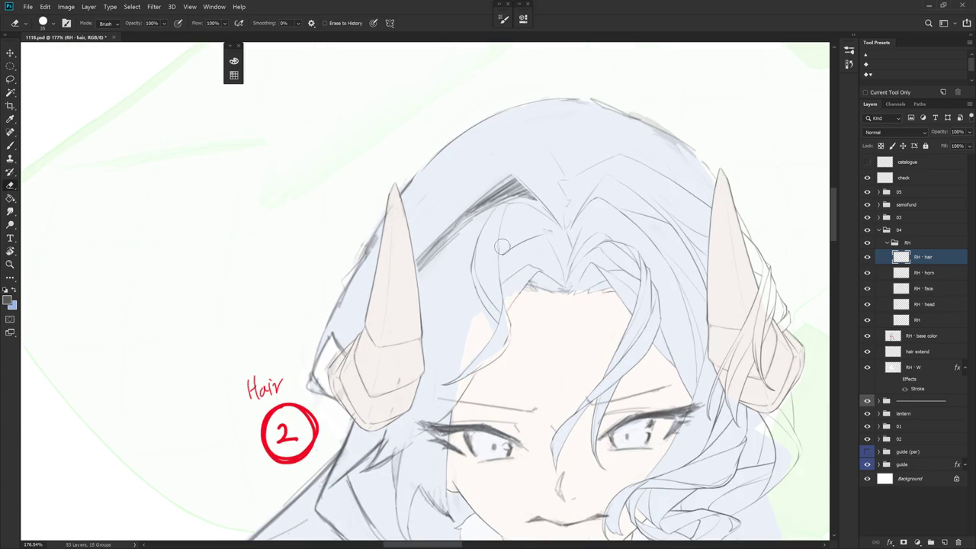
key(b)
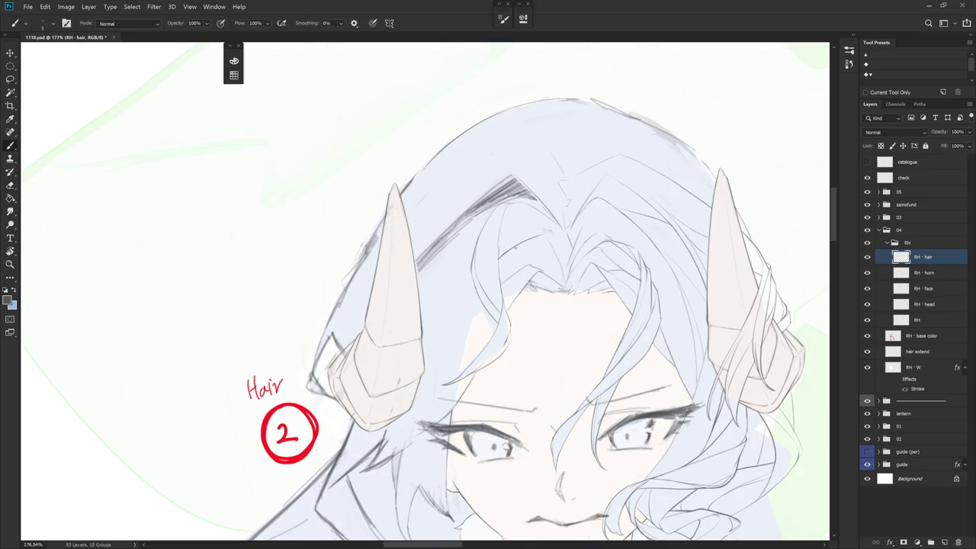
scroll(563, 235, down, 3)
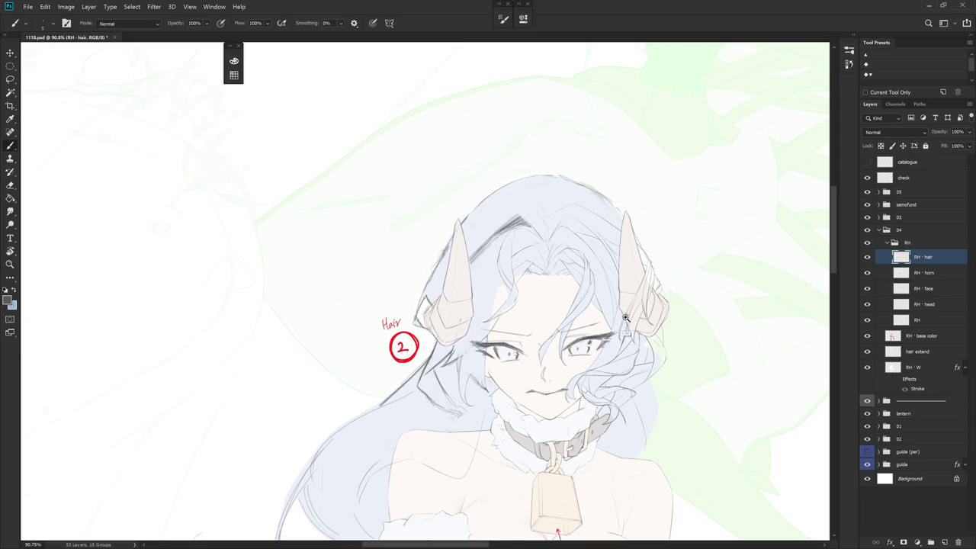
scroll(624, 318, up, 2)
- Lasso the dark hair strand, delete it, deselect and return the view upright
key(r)
drag(500, 287, 442, 189)
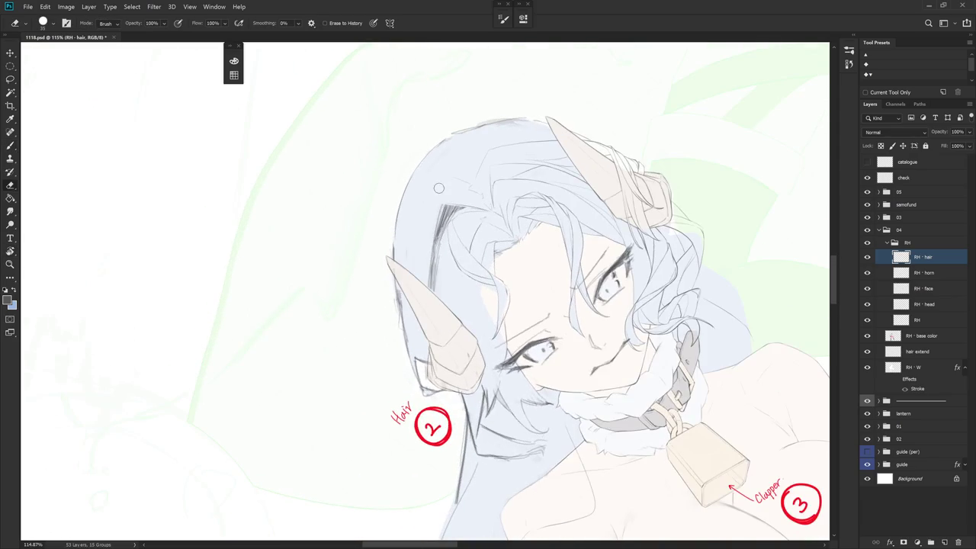
key(l)
drag(447, 237, 448, 236)
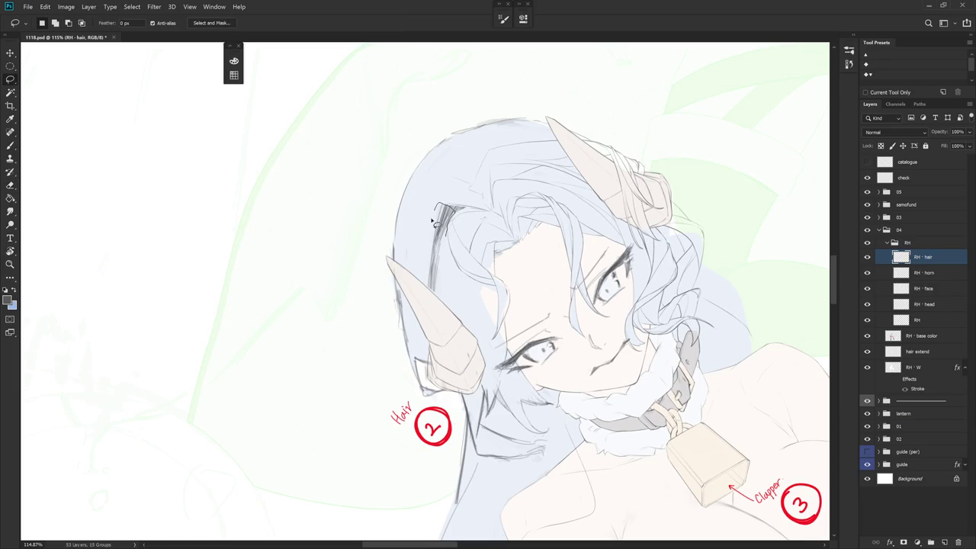
key(Delete)
key(b)
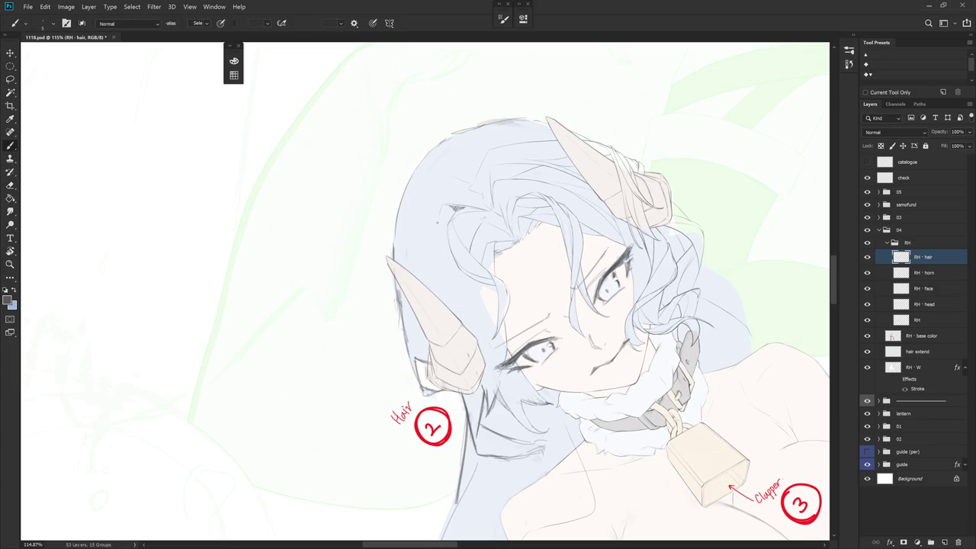
key(ctrl+d)
key(Escape)
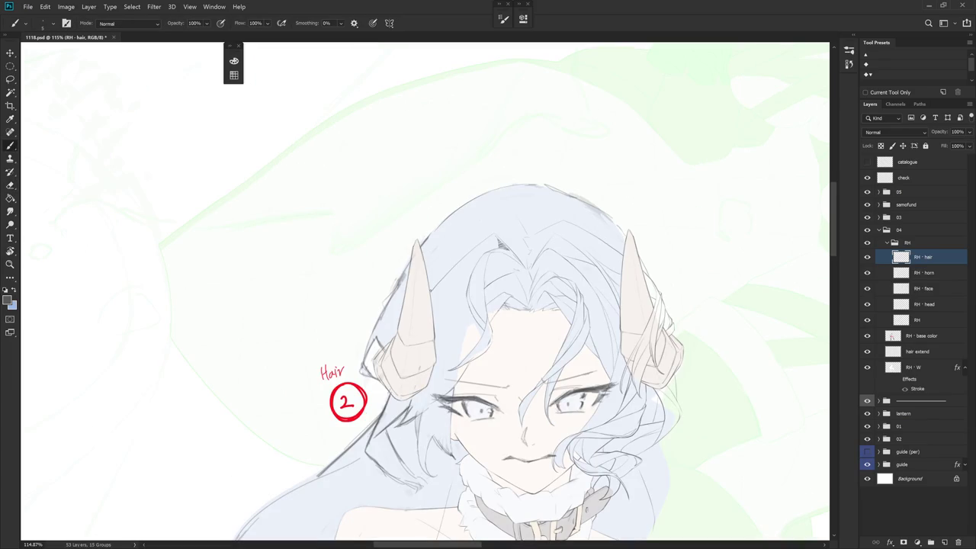
- Zoom in above the forehead and erase stray hair-strand lines in the fringe
key(r)
key(e)
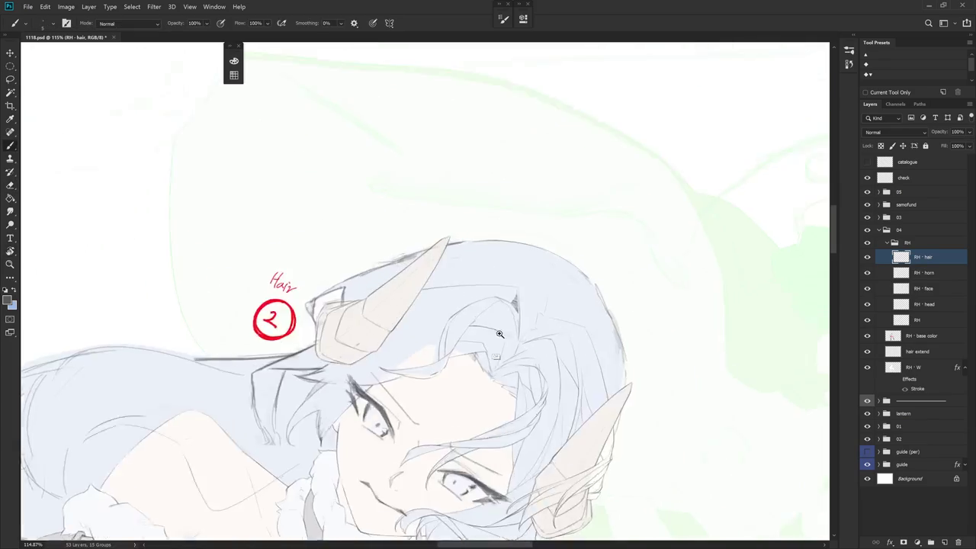
scroll(504, 224, up, 5)
mouse_move(504, 224)
mouse_down()
mouse_move(550, 259)
mouse_move(547, 209)
mouse_move(552, 262)
mouse_up()
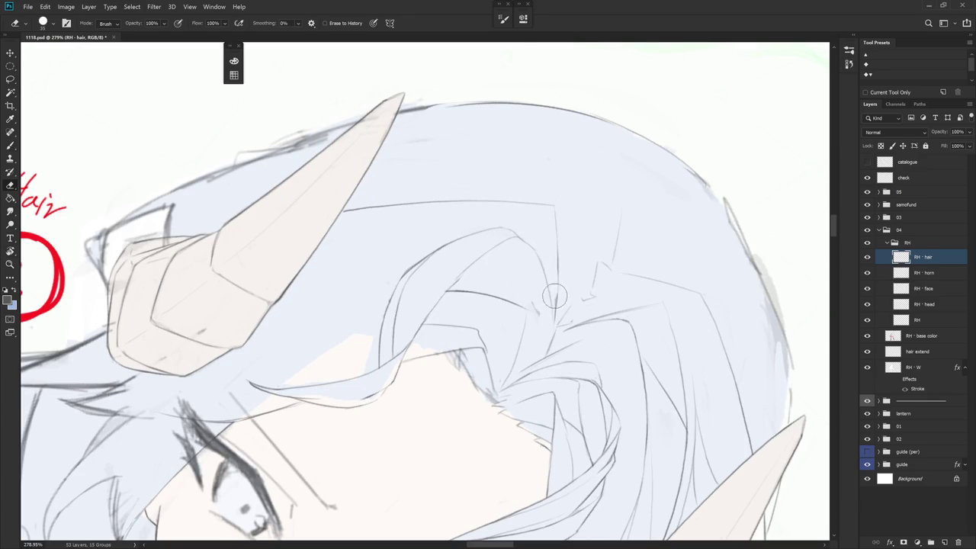
key(r)
mouse_move(549, 360)
mouse_down()
mouse_move(592, 296)
mouse_move(549, 301)
mouse_up()
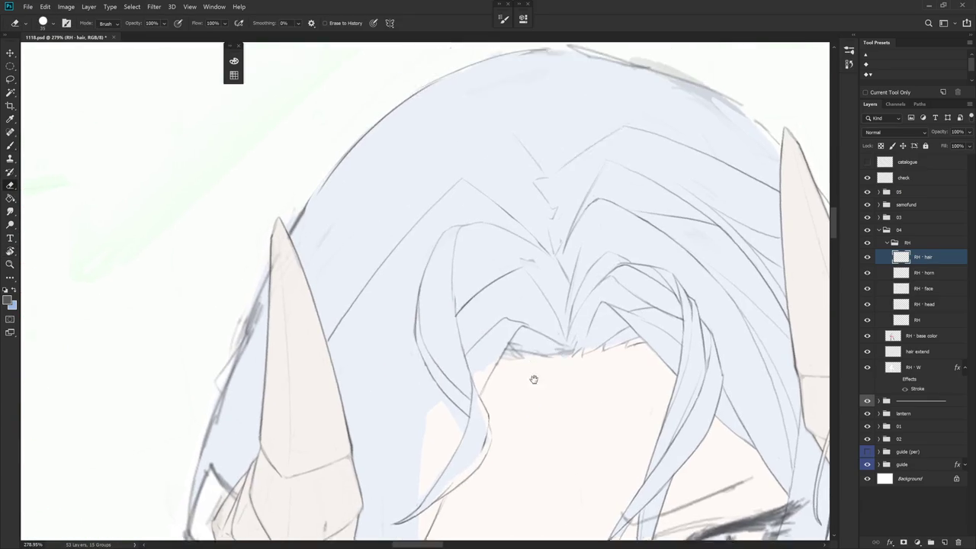
drag(523, 355, 475, 251)
key(e)
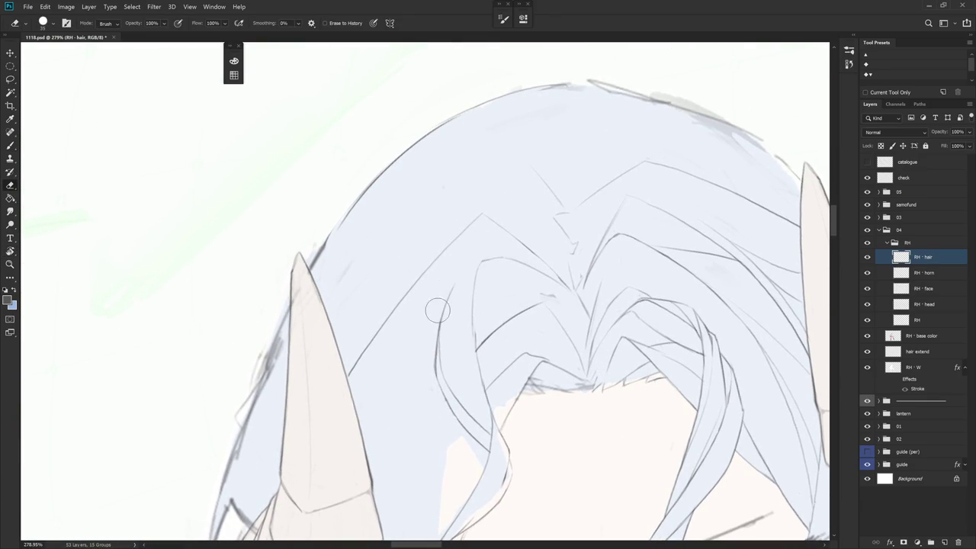
- Redraw the fringe strand so it joins the line below, with the view tilted to -27 degrees
key(r)
mouse_move(490, 327)
mouse_down()
mouse_move(526, 248)
mouse_move(456, 245)
mouse_move(447, 290)
mouse_up()
key(b)
key(ctrl+z)
mouse_move(455, 247)
mouse_down()
mouse_move(449, 293)
mouse_move(449, 283)
mouse_up()
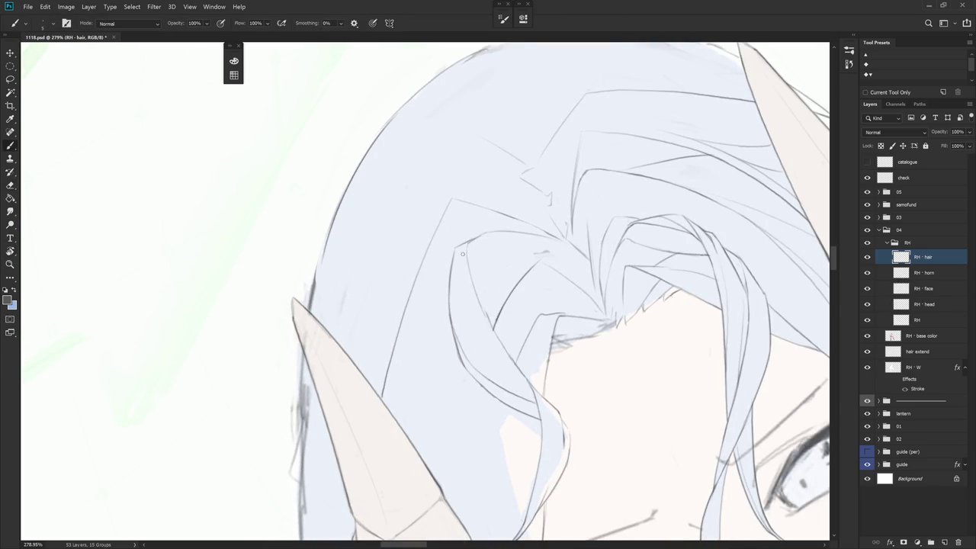
mouse_move(490, 234)
mouse_down()
mouse_move(555, 330)
mouse_move(572, 279)
mouse_move(461, 223)
mouse_move(439, 282)
mouse_up()
key(ctrl+z)
mouse_move(472, 217)
mouse_down()
mouse_move(444, 288)
mouse_move(445, 250)
mouse_move(444, 282)
mouse_move(478, 396)
mouse_up()
key(e)
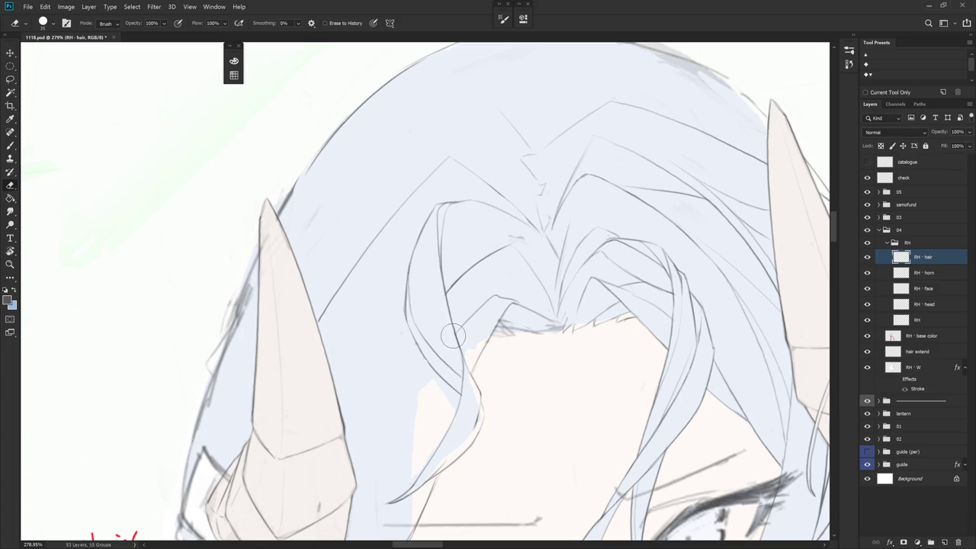
drag(452, 333, 391, 294)
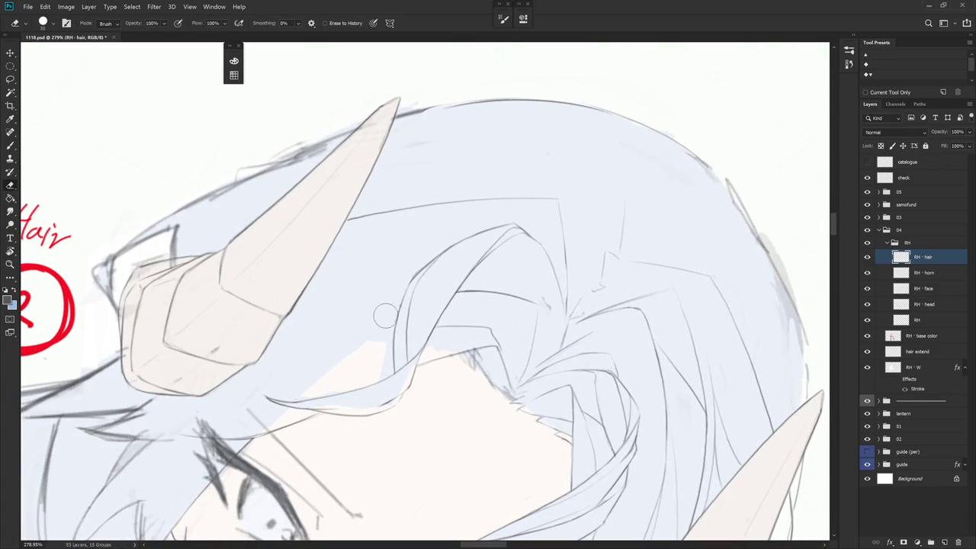
drag(431, 318, 404, 301)
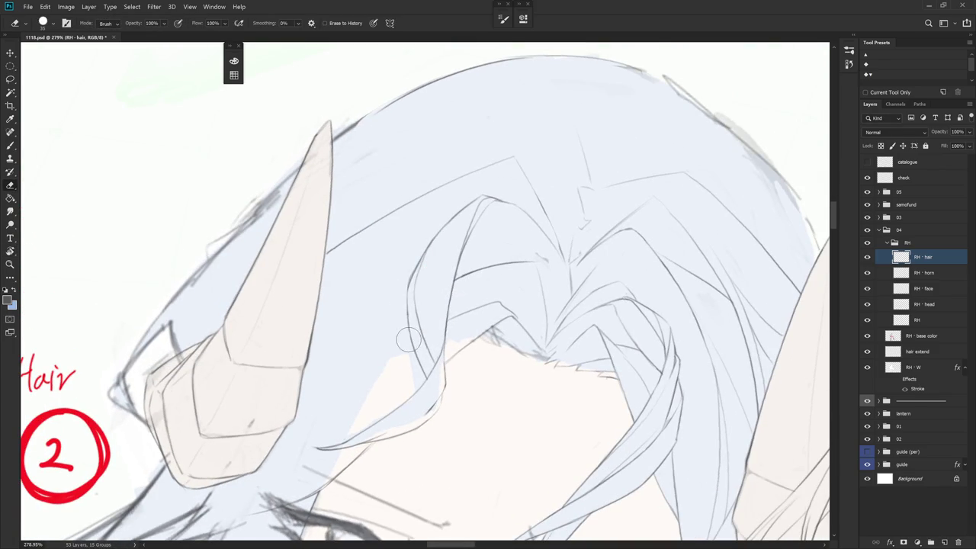
key(b)
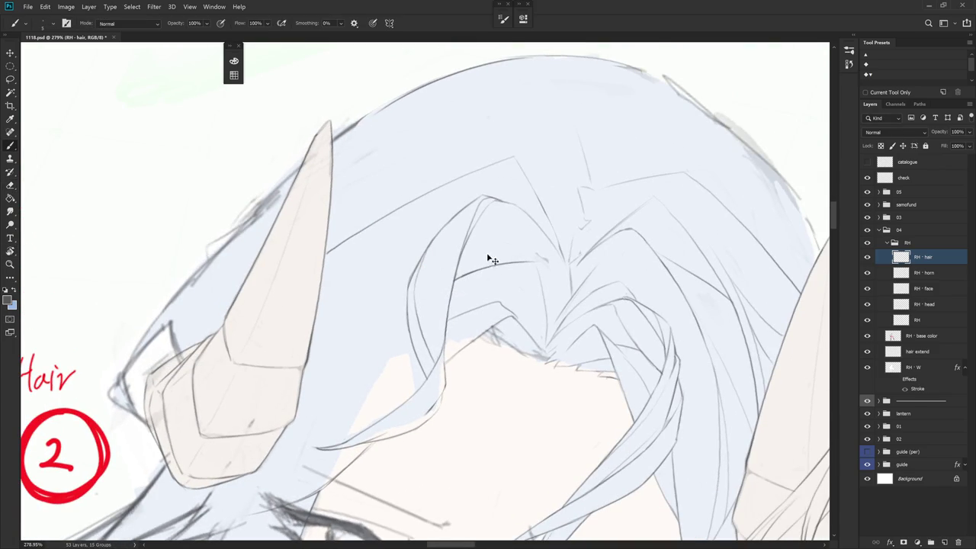
key(ctrl+1)
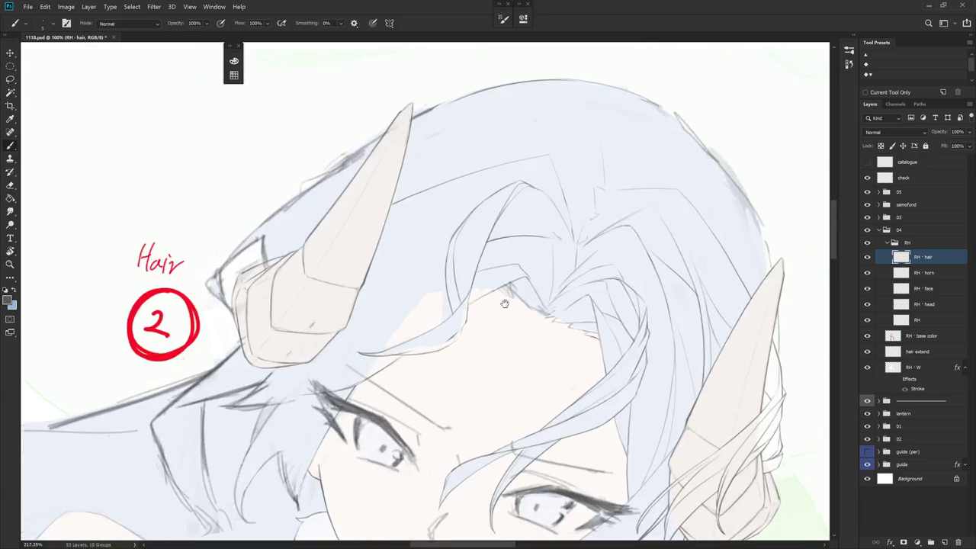
- Paint a short dark stroke extending a fringe line over the forehead, then pan and rotate the view to check it
drag(493, 360, 556, 361)
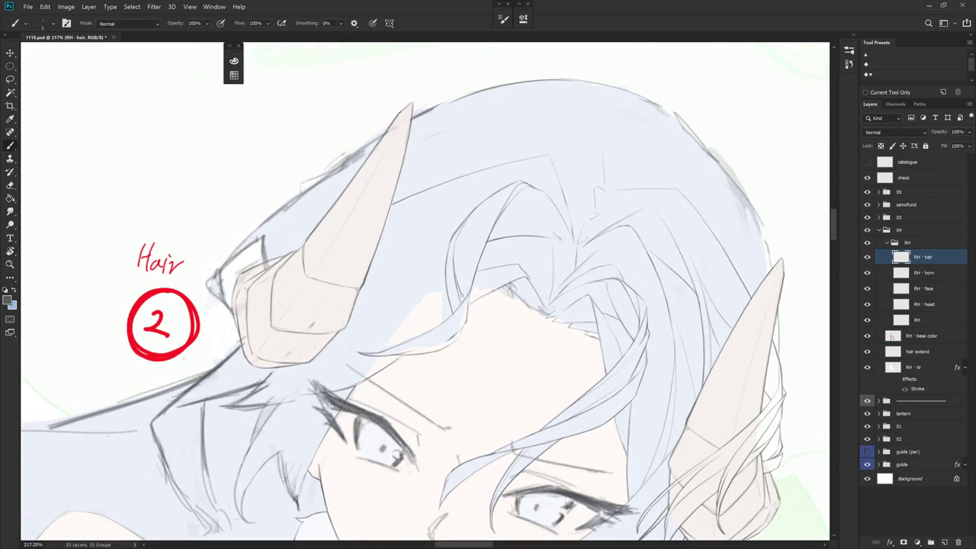
drag(456, 277, 462, 296)
drag(511, 96, 590, 256)
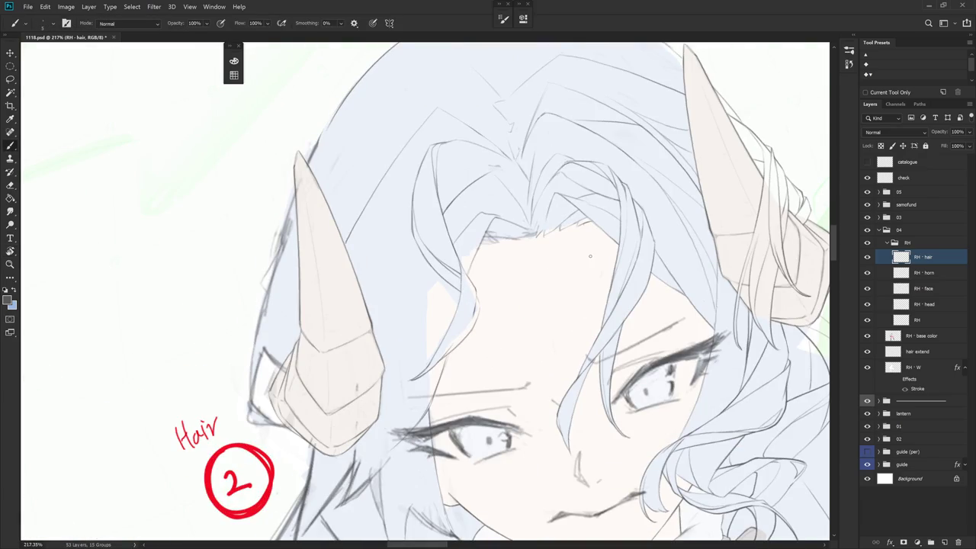
alt+scroll(589, 256, down, 2)
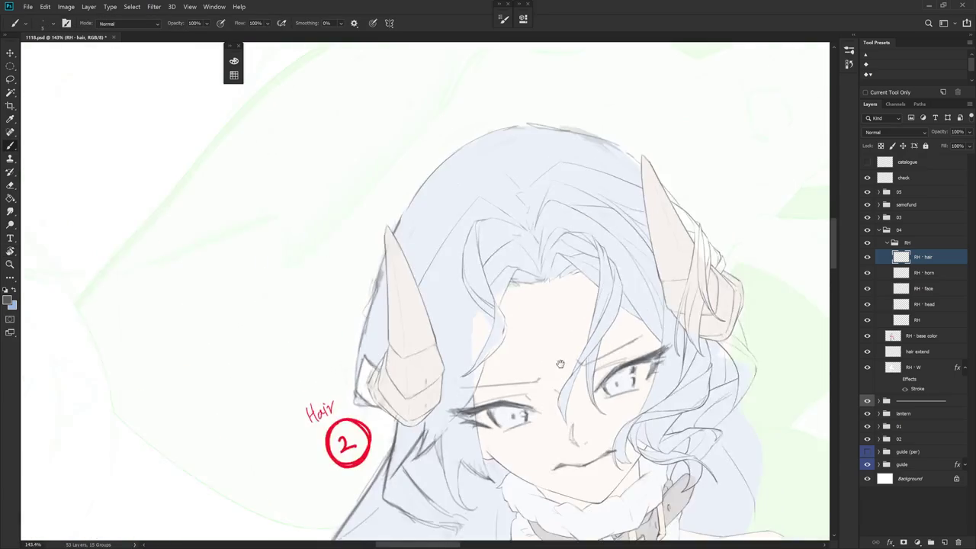
scroll(574, 307, down, 1)
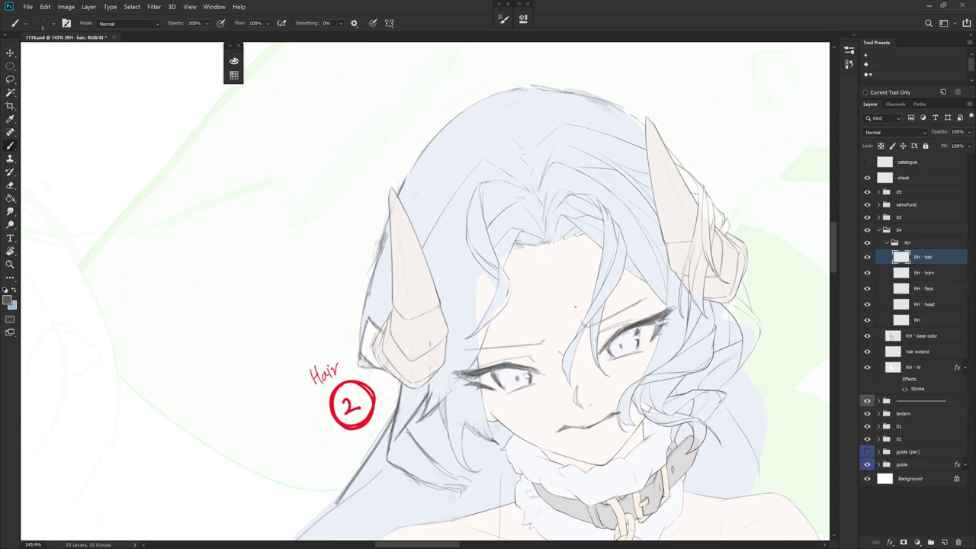
drag(574, 307, 504, 283)
key(e)
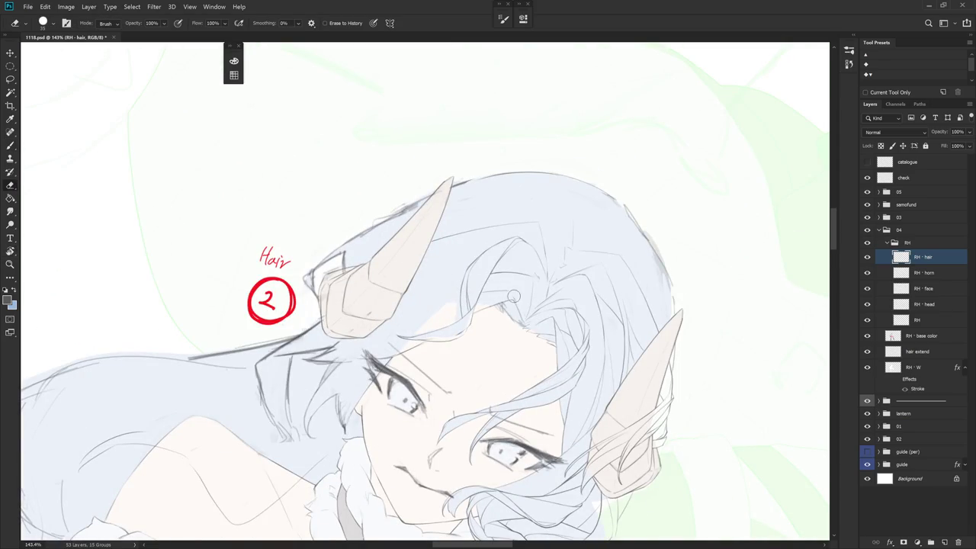
key(b)
drag(564, 304, 526, 198)
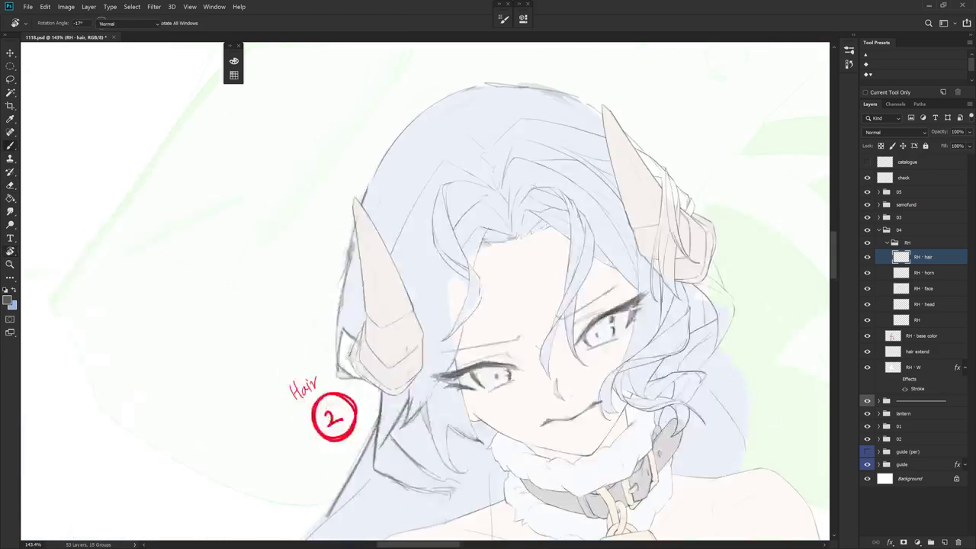
key(e)
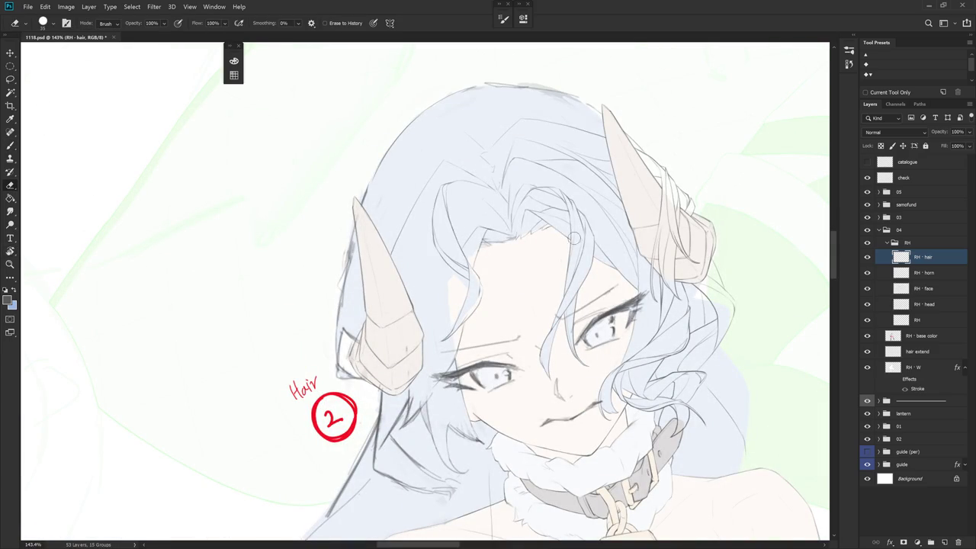
drag(562, 230, 719, 219)
click(848, 64)
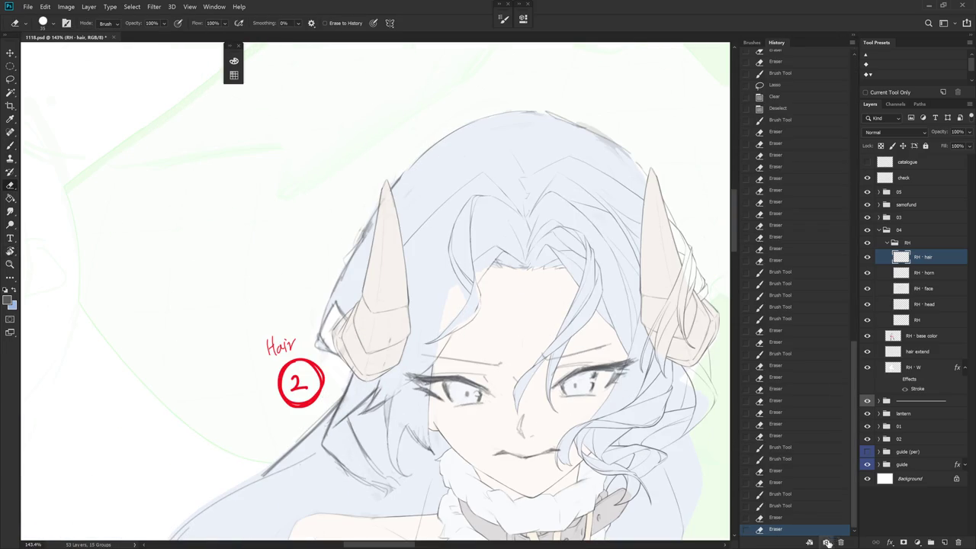
click(793, 94)
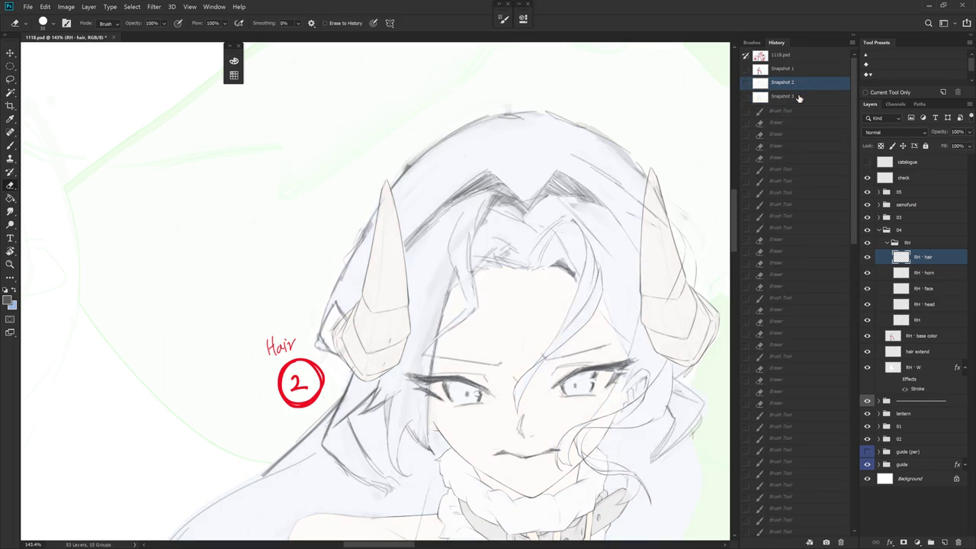
click(799, 87)
click(800, 97)
click(854, 524)
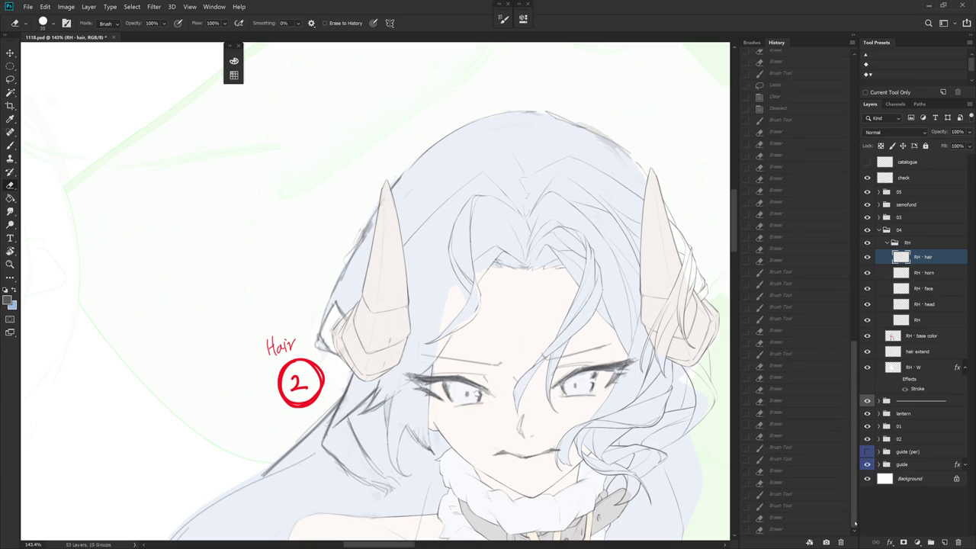
click(851, 41)
key(b)
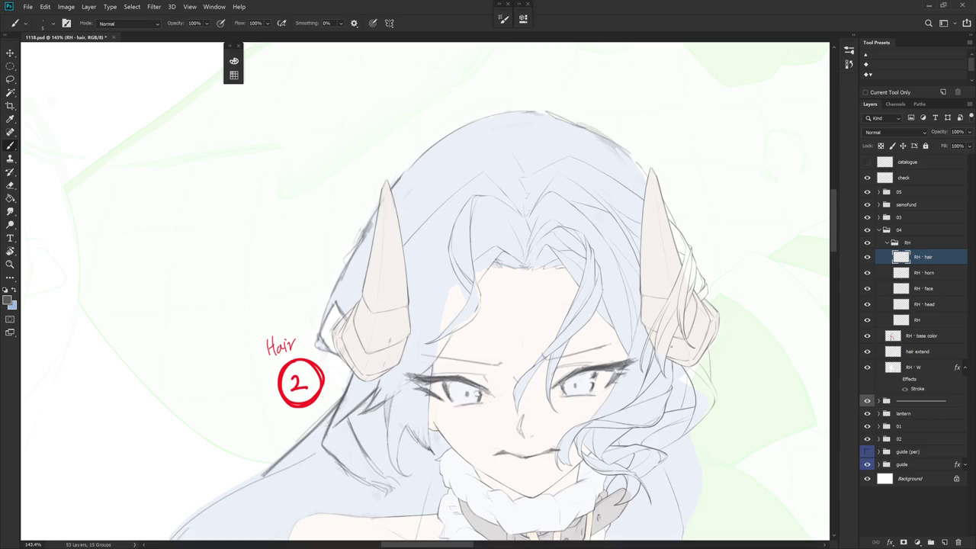
- Draw a faint forehead line, then redo it slightly higher and straighten the view
drag(427, 297, 446, 245)
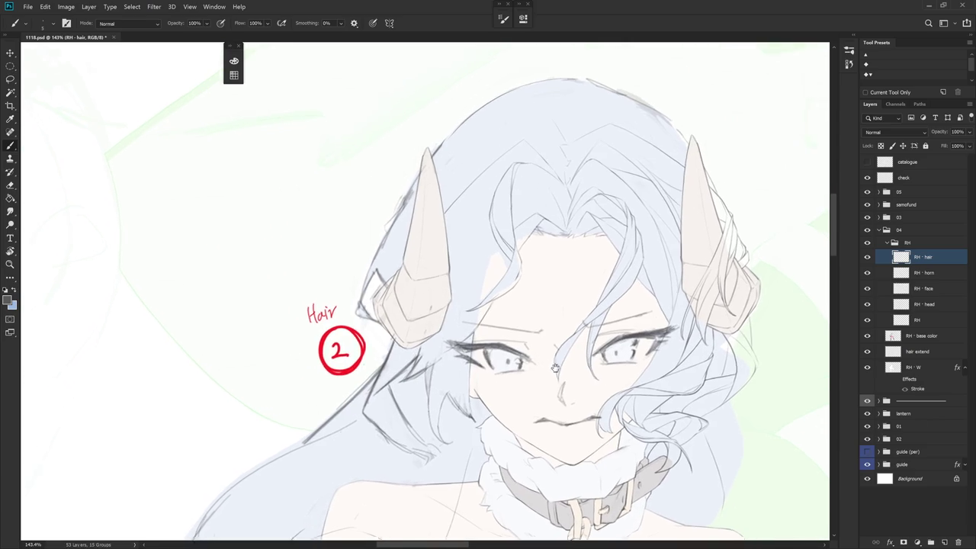
drag(421, 371, 470, 404)
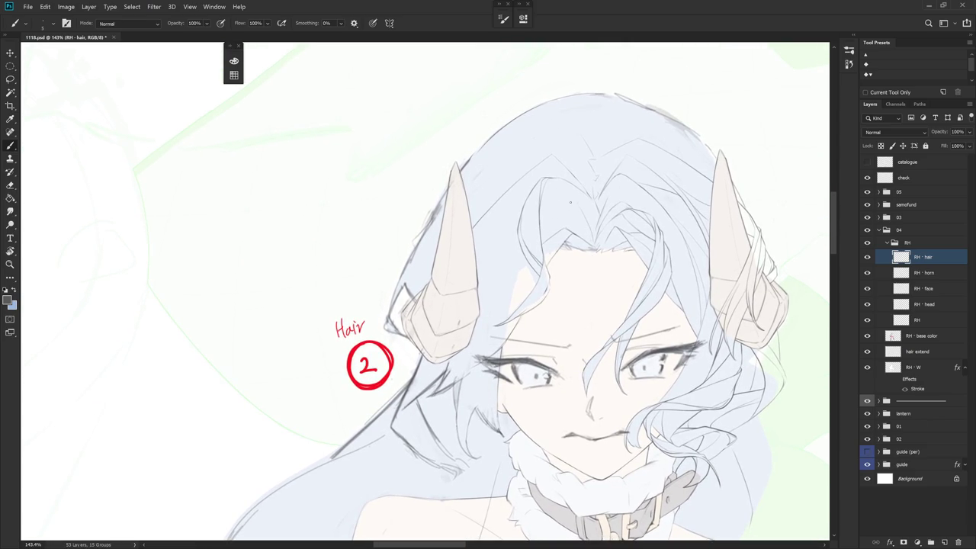
drag(536, 311, 543, 349)
drag(621, 343, 579, 358)
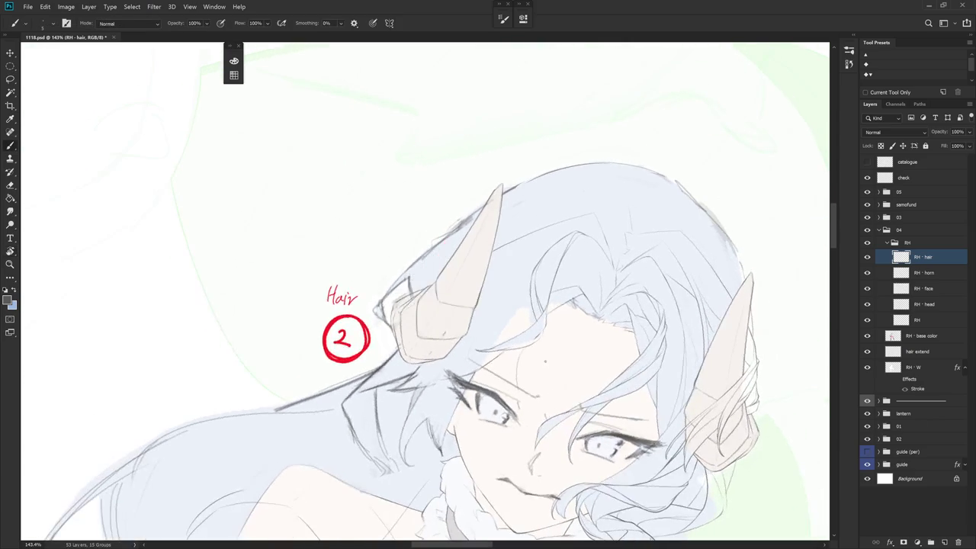
mouse_move(533, 336)
mouse_down()
mouse_move(517, 328)
mouse_move(523, 366)
mouse_up()
key(ctrl+z)
drag(506, 318, 532, 382)
key(Escape)
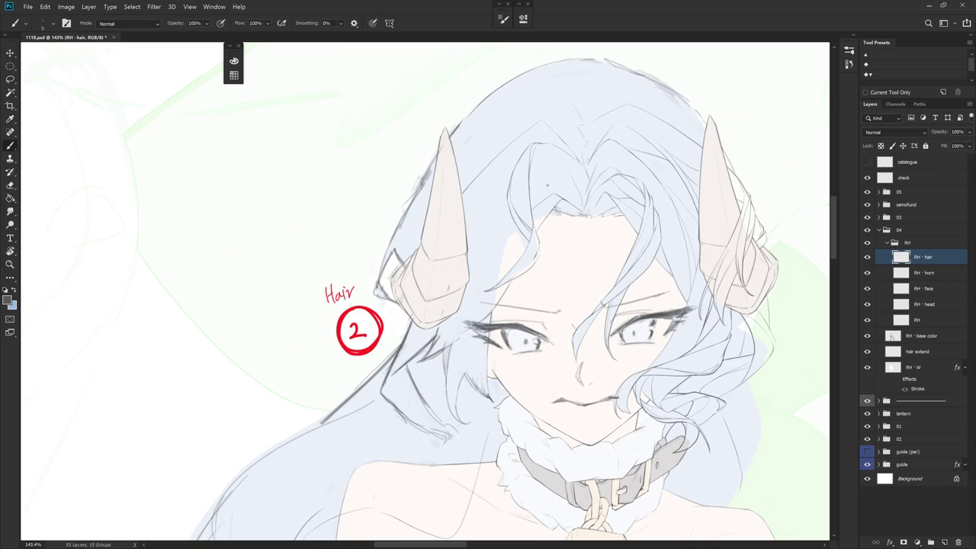
- Add a short dark stroke to the hair with the view rotated
drag(547, 181, 514, 196)
key(e)
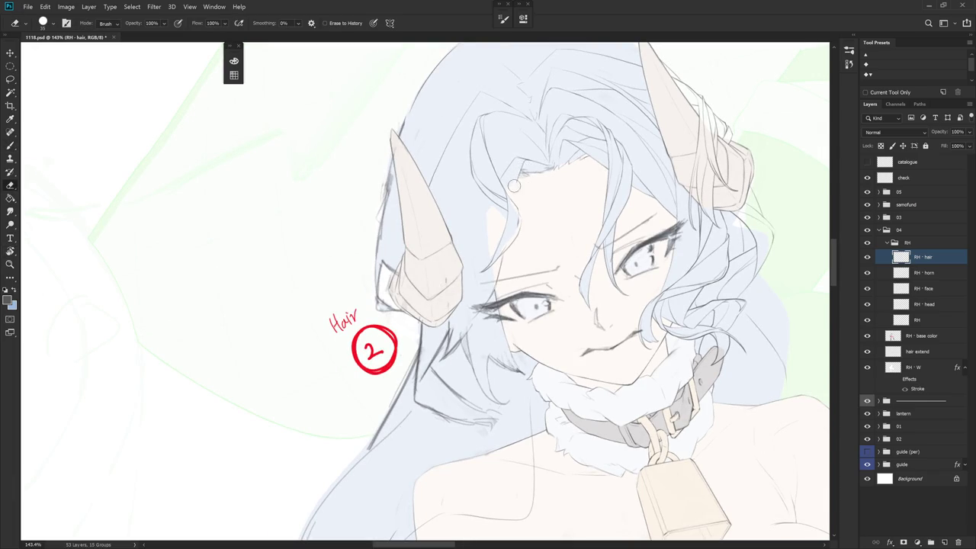
key(b)
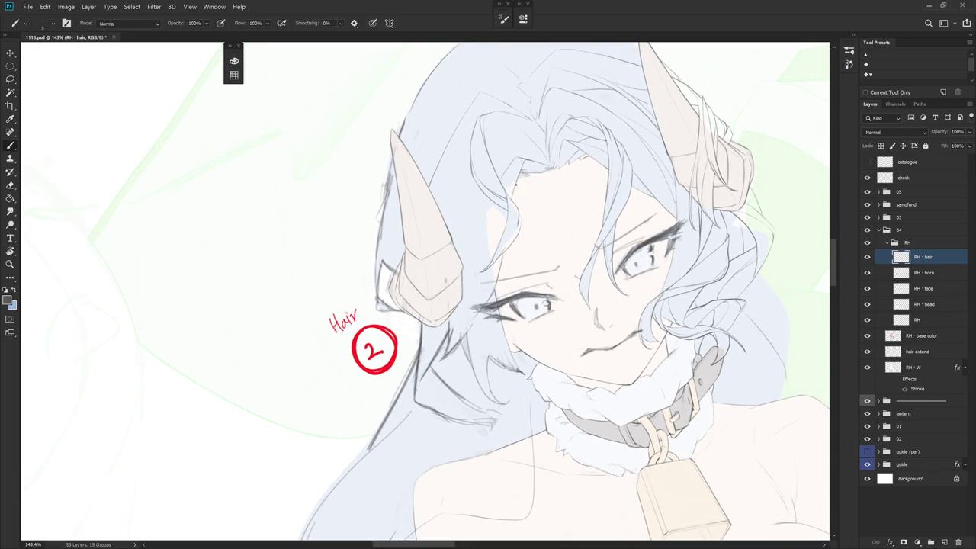
mouse_move(535, 161)
mouse_down()
mouse_move(526, 189)
mouse_move(566, 297)
mouse_up()
key(e)
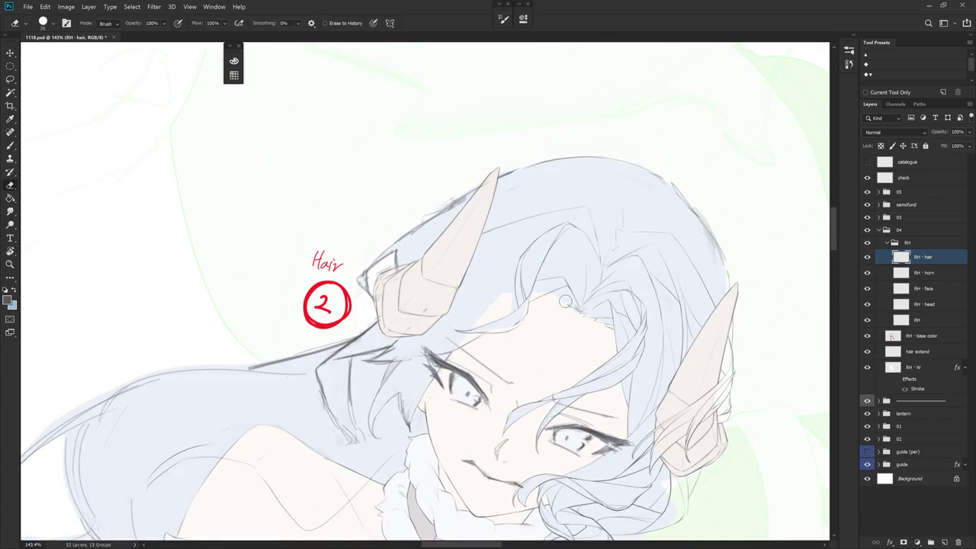
key(b)
key(e)
key(b)
drag(572, 305, 579, 317)
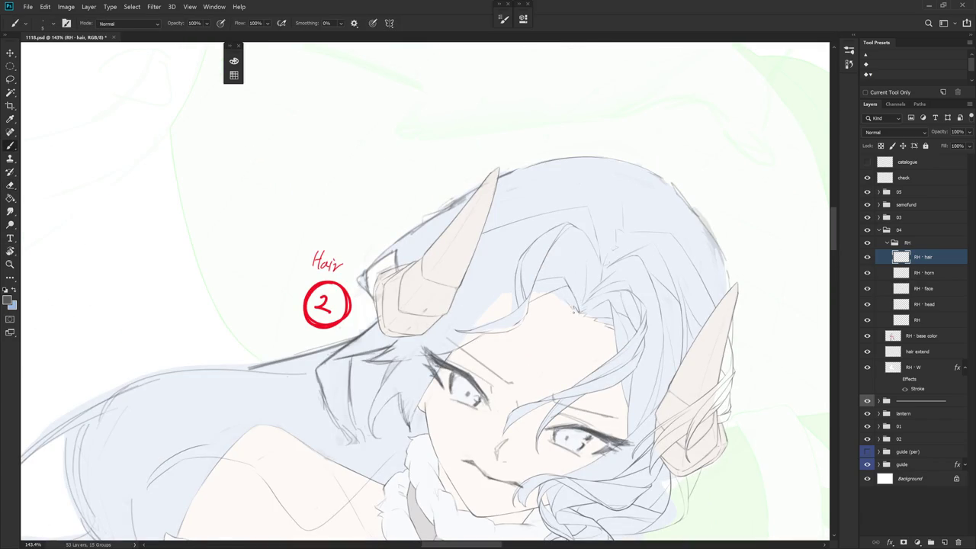
- Fill the gap in the hairline at -16 degrees, then zoom out to 64% to view the whole figure
key(r)
drag(574, 310, 620, 281)
drag(521, 283, 532, 286)
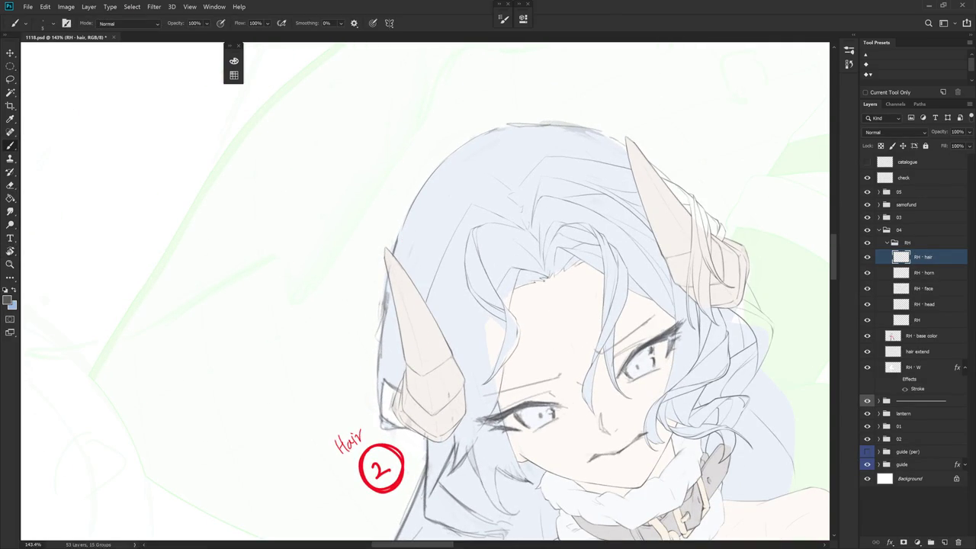
drag(572, 304, 533, 190)
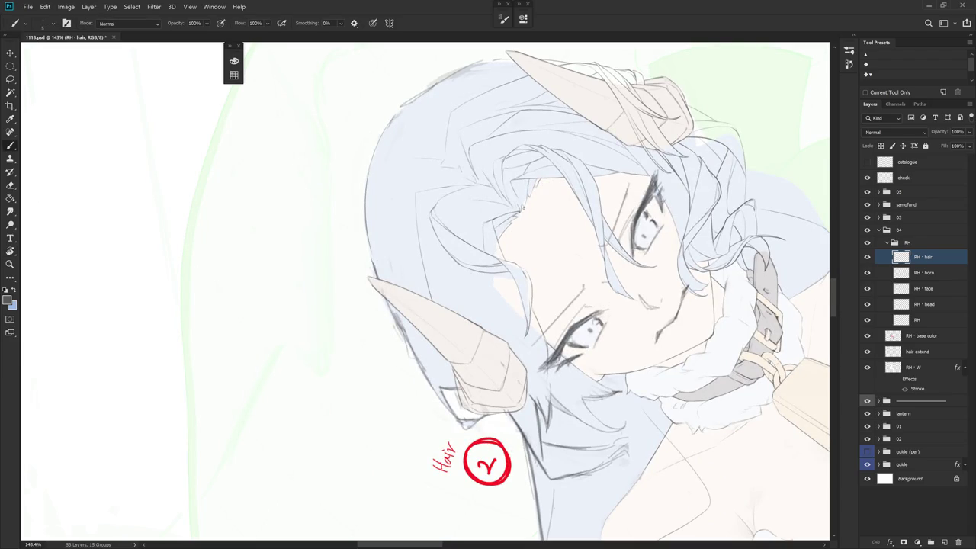
drag(525, 207, 457, 304)
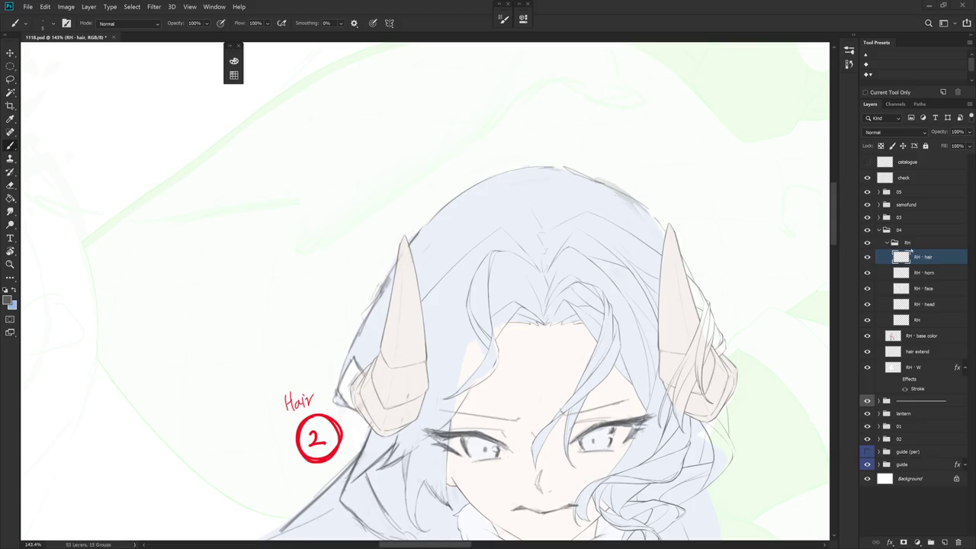
scroll(622, 351, down, 1)
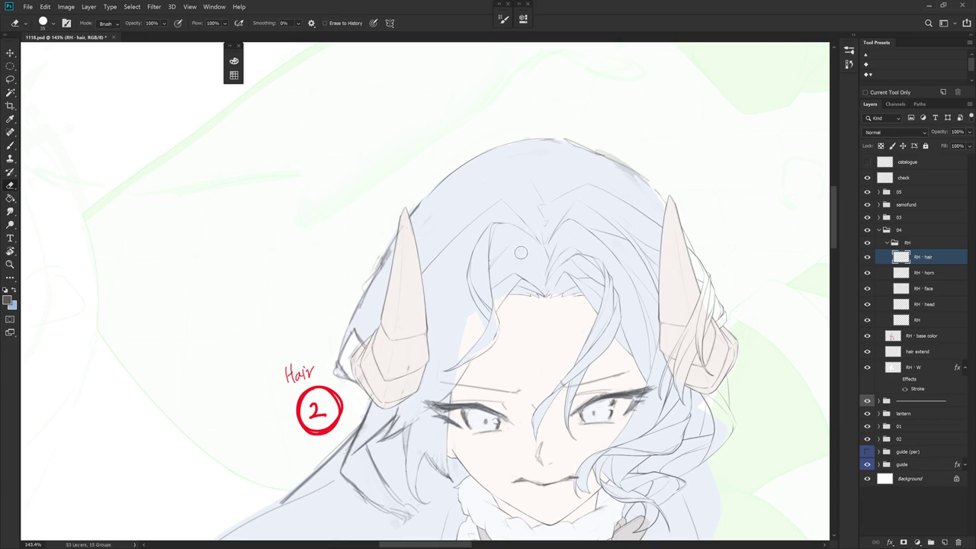
key(e)
key(b)
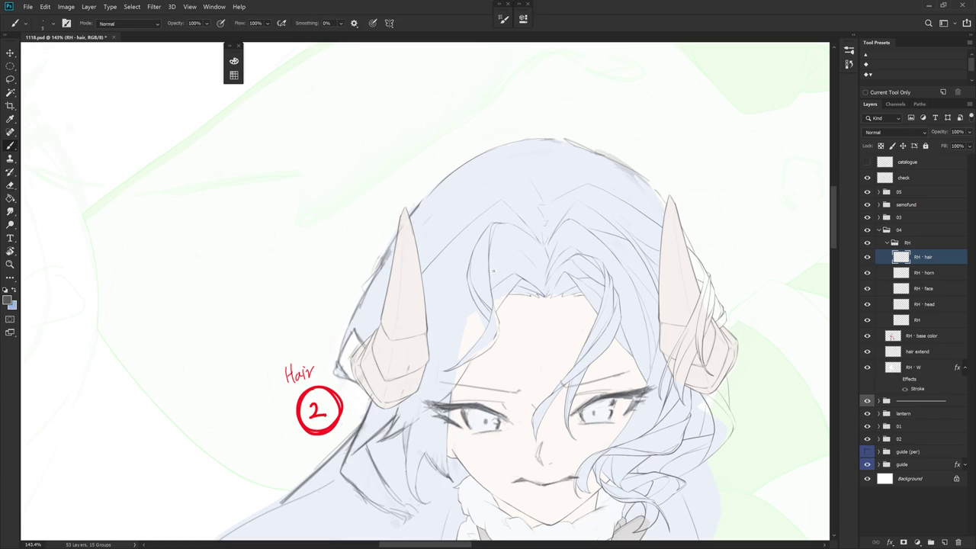
key(e)
key(b)
scroll(648, 267, down, 3)
scroll(648, 267, down, 3)
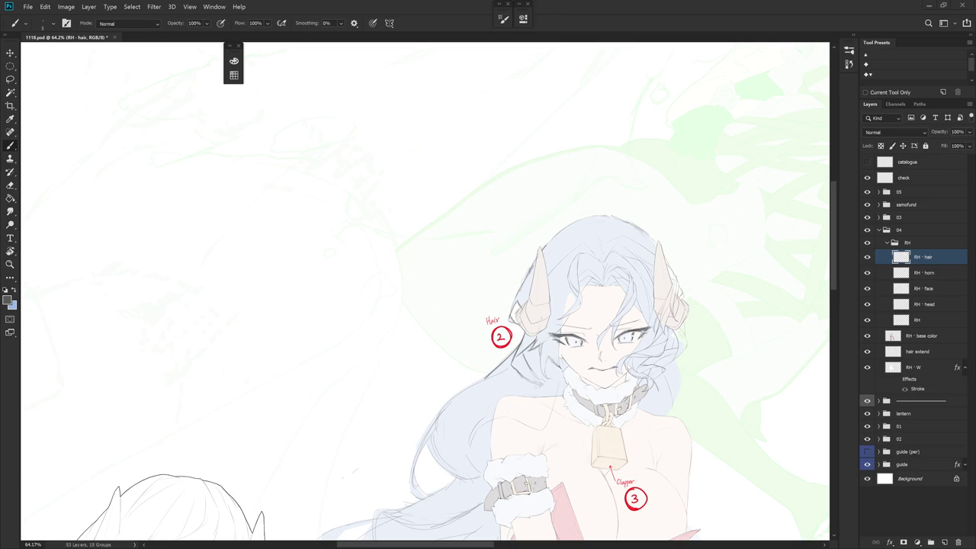
- Zoom in on the face and redraw two dark hair strands over the forehead
scroll(676, 288, up, 2)
scroll(676, 288, up, 4)
scroll(667, 293, down, 2)
scroll(667, 292, down, 1)
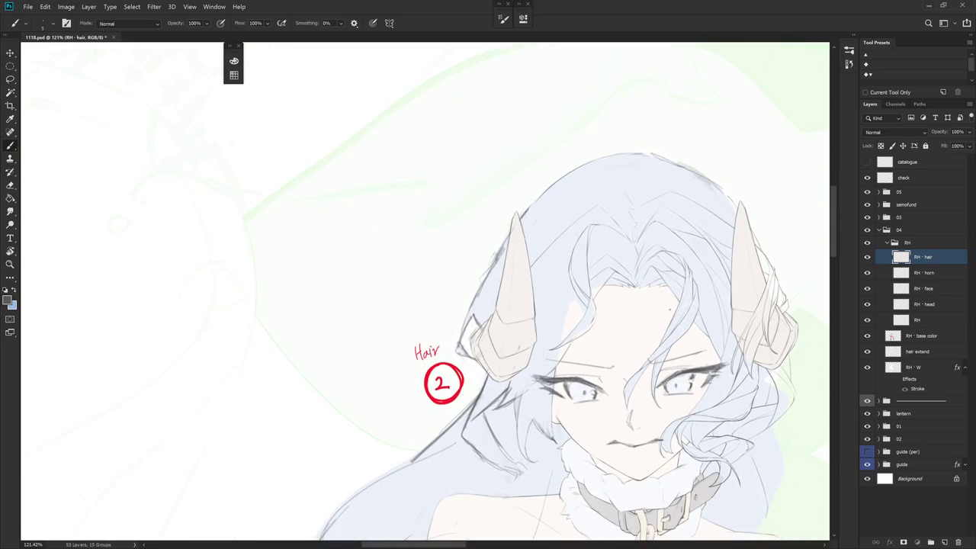
scroll(648, 314, up, 1)
drag(558, 322, 573, 295)
key(r)
key(b)
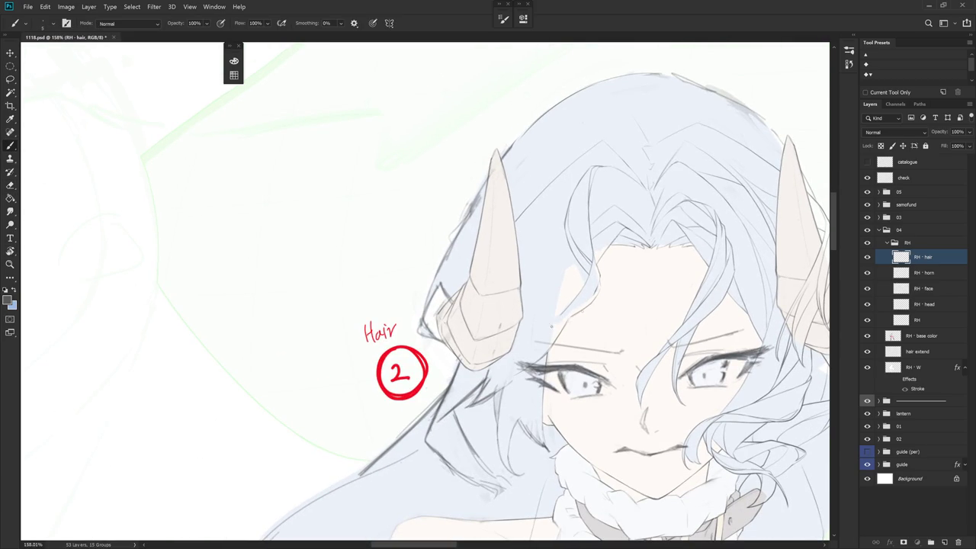
mouse_move(581, 313)
mouse_down()
mouse_move(524, 347)
mouse_move(511, 369)
mouse_up()
drag(564, 312, 534, 355)
- Try strokes along the strand left of the eye, undoing both attempts
drag(664, 447, 620, 401)
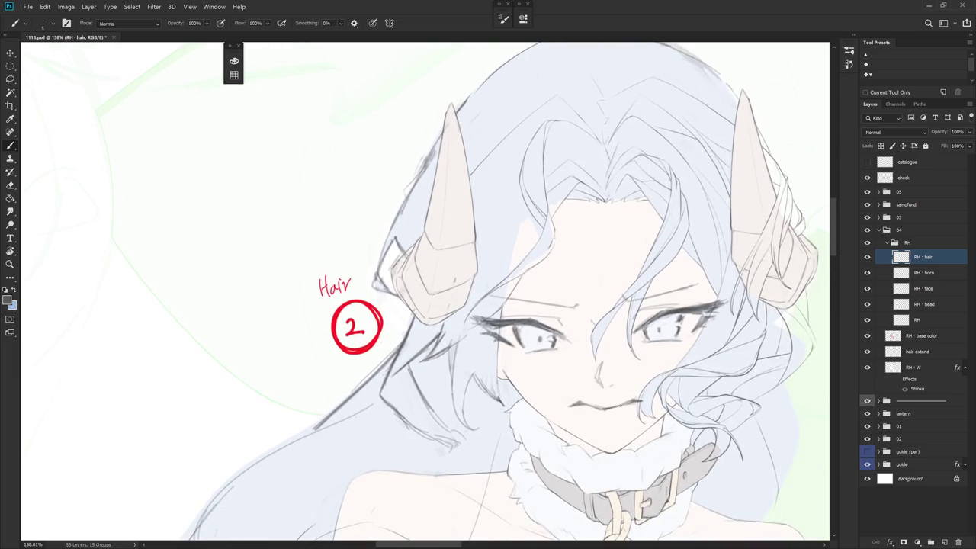
mouse_move(468, 316)
mouse_down()
mouse_move(463, 361)
mouse_move(480, 369)
mouse_up()
key(ctrl+z)
drag(480, 327, 477, 355)
key(ctrl+z)
key(ctrl+z)
- Tilt the canvas about 35°, sample the hair line colour and add a short dark stroke
key(e)
key(r)
drag(532, 286, 499, 221)
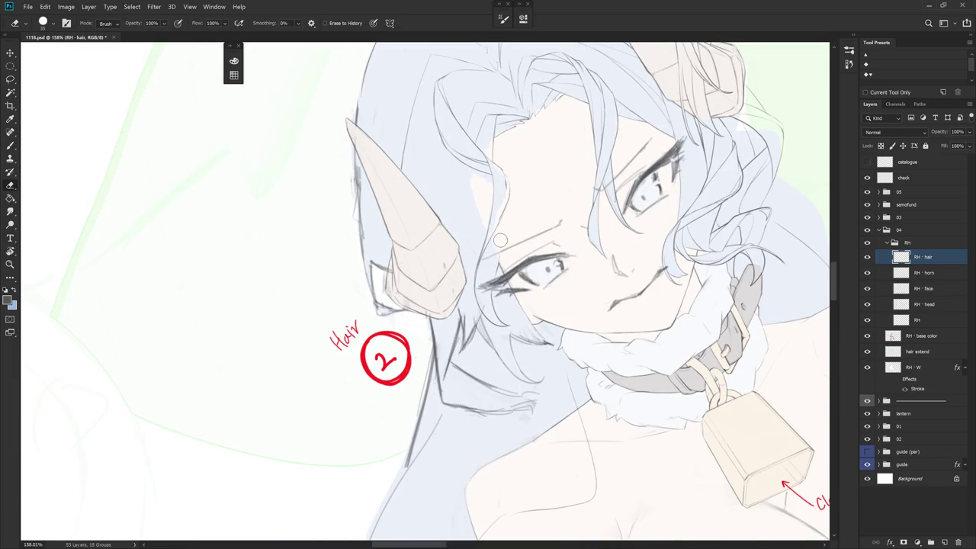
key(b)
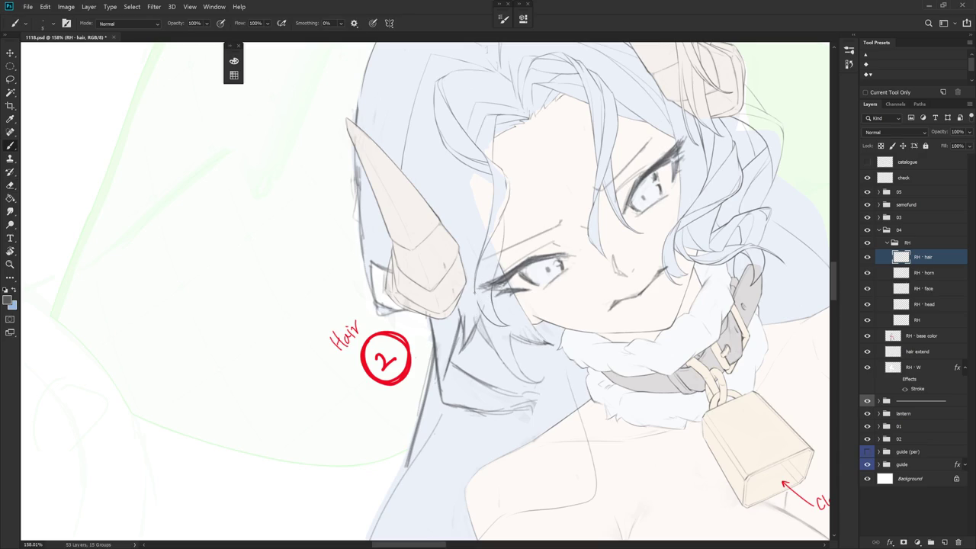
alt+click(481, 307)
drag(479, 314, 484, 332)
key(Escape)
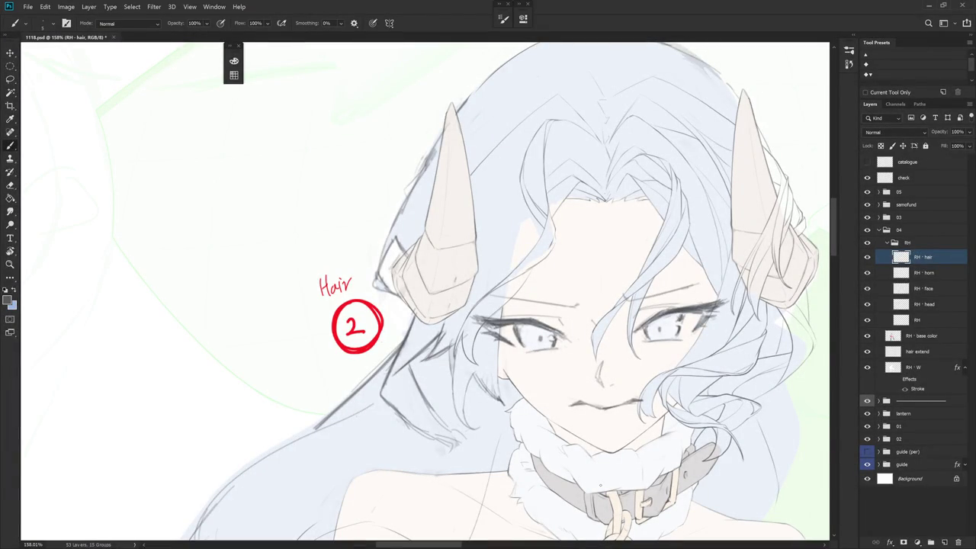
key(e)
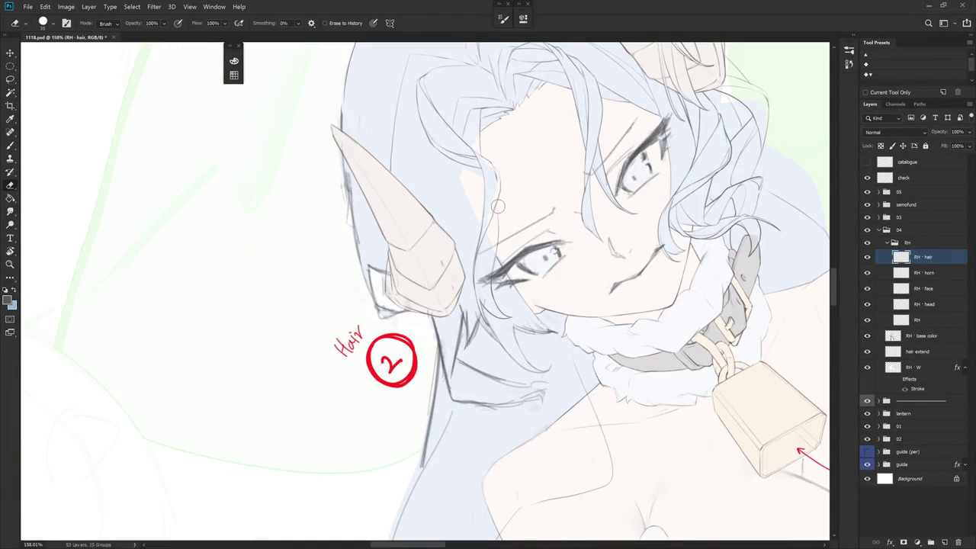
key(b)
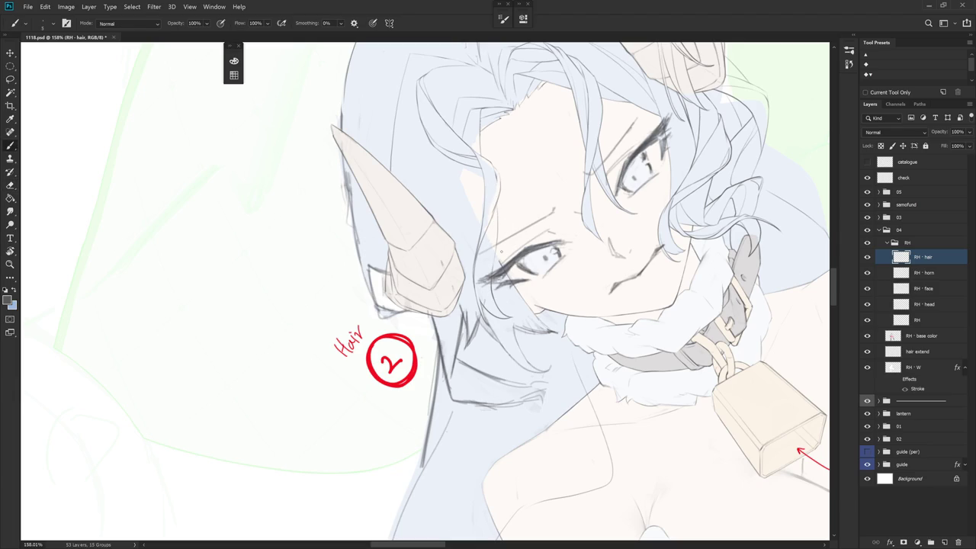
- Redraw a dark line along a fringe hair strand, settling on the third attempt
drag(574, 278, 560, 355)
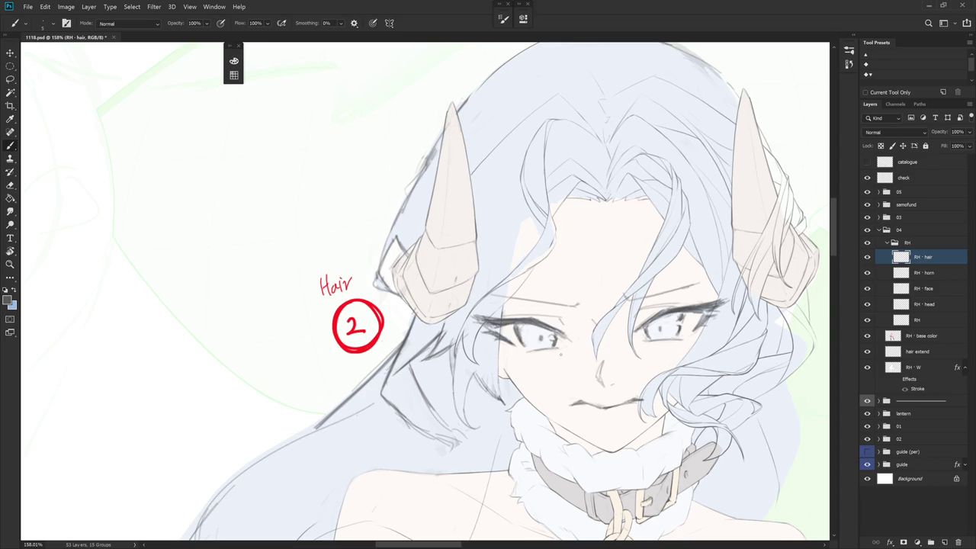
drag(560, 354, 488, 455)
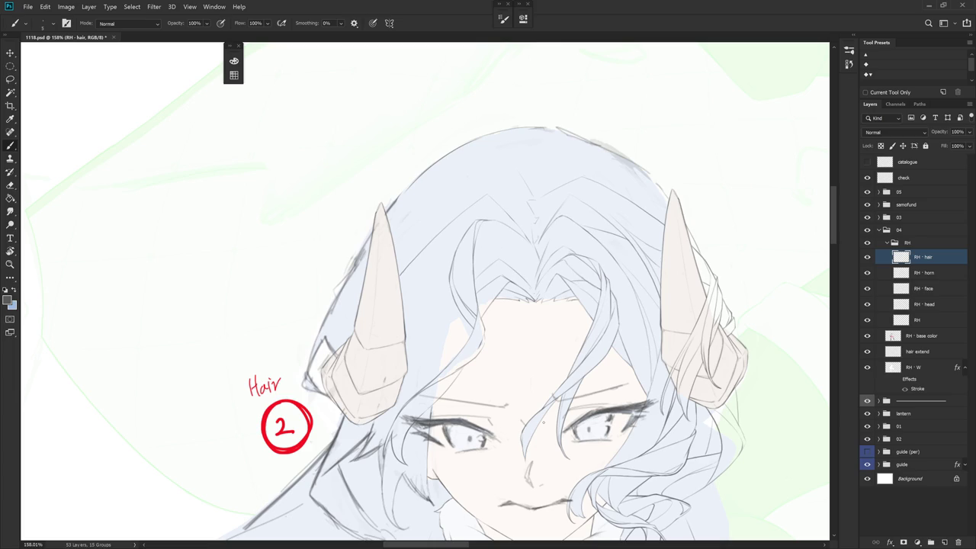
drag(563, 353, 616, 309)
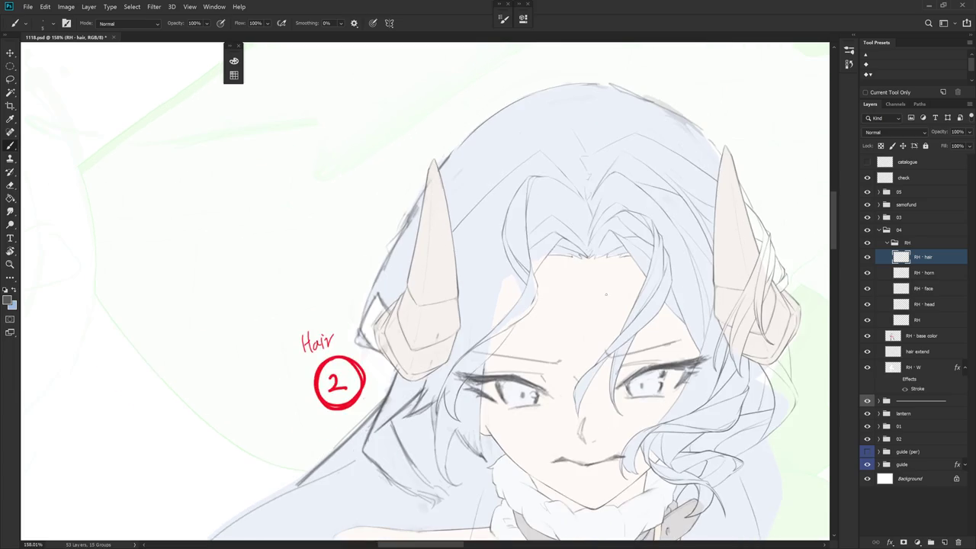
drag(508, 273, 474, 314)
key(ctrl+z)
drag(509, 268, 480, 331)
key(ctrl+z)
mouse_move(512, 264)
mouse_down()
mouse_move(480, 341)
mouse_move(485, 321)
mouse_up()
- Erase stray strand lines between the left eye and the fur collar, then zoom out
key(e)
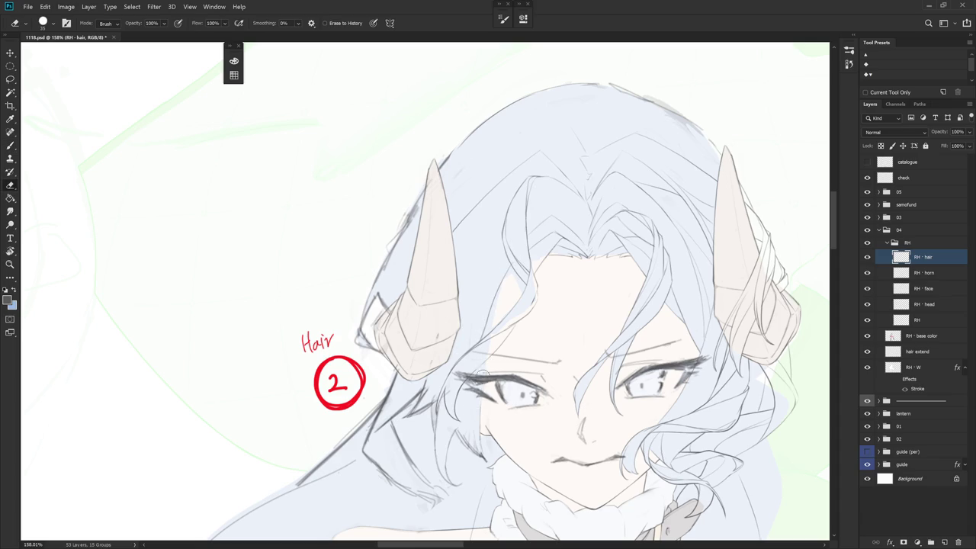
drag(482, 446, 475, 440)
scroll(474, 440, down, 5)
key(b)
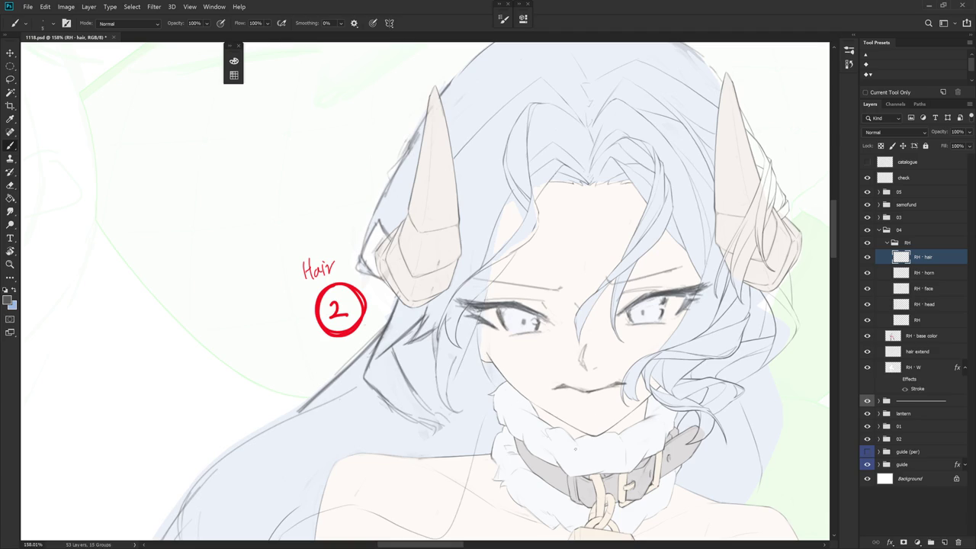
scroll(424, 290, down, 3)
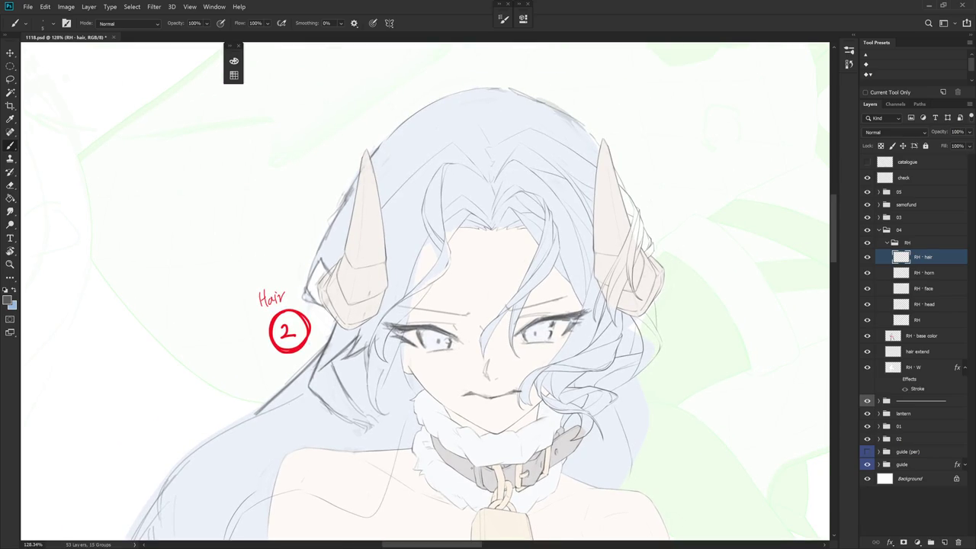
scroll(524, 270, down, 5)
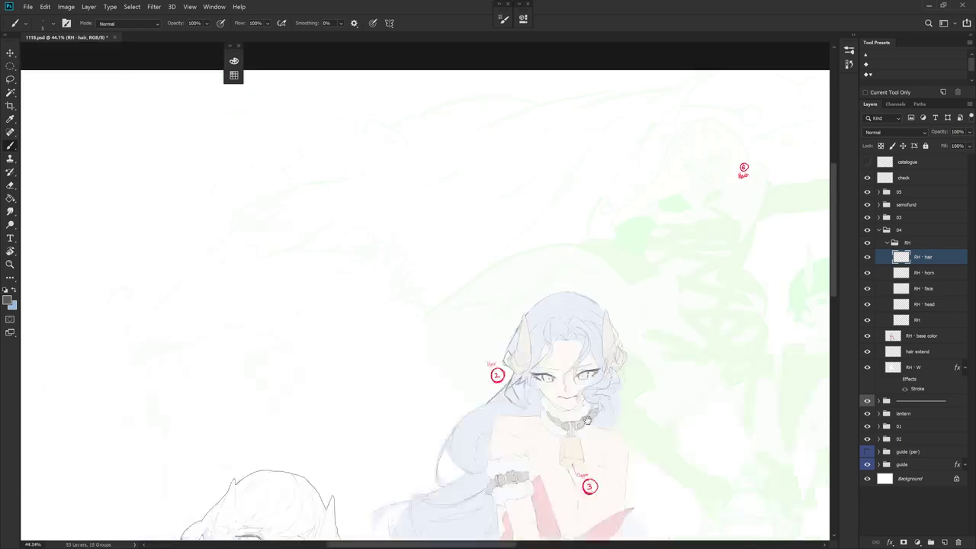
scroll(523, 270, up, 1)
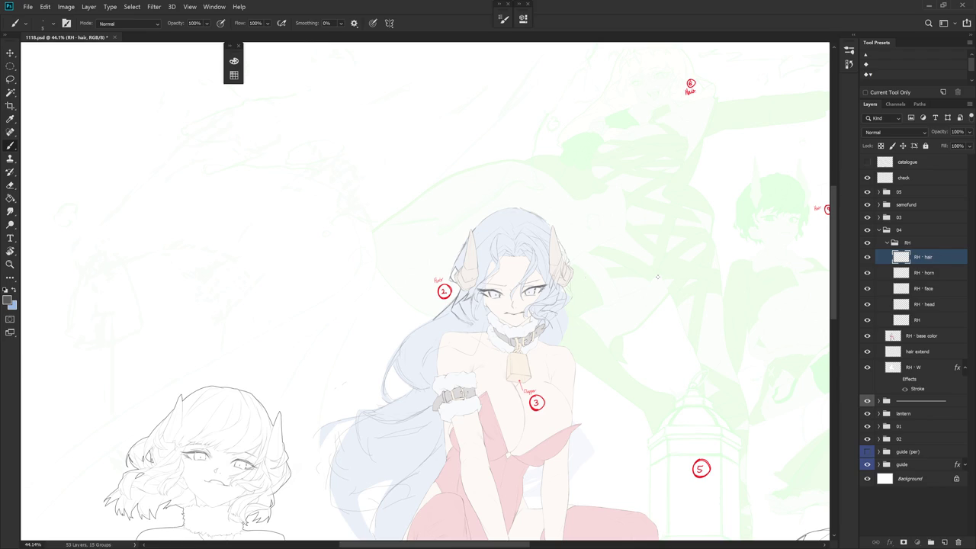
scroll(502, 274, up, 5)
scroll(475, 366, up, 3)
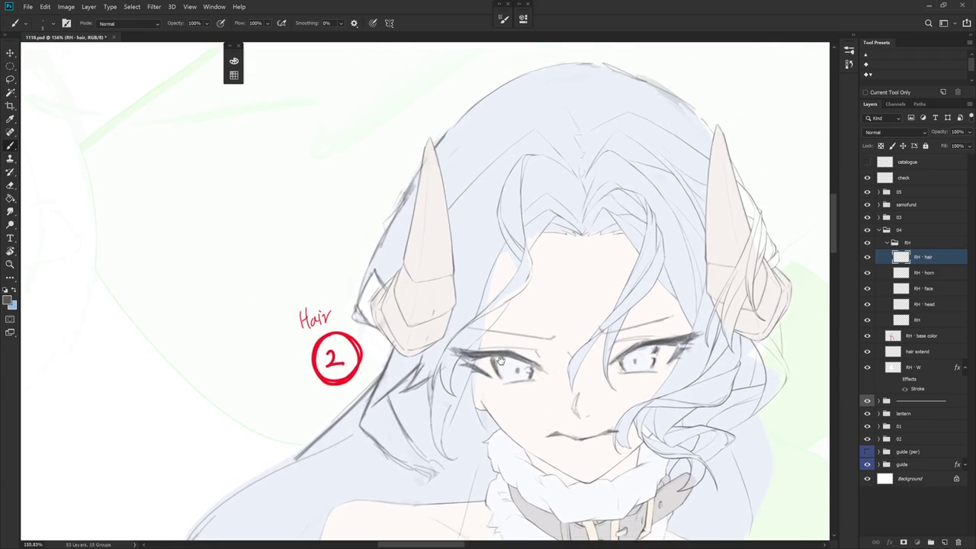
- Rotate the canvas view around the head, then bring it back near upright
key(e)
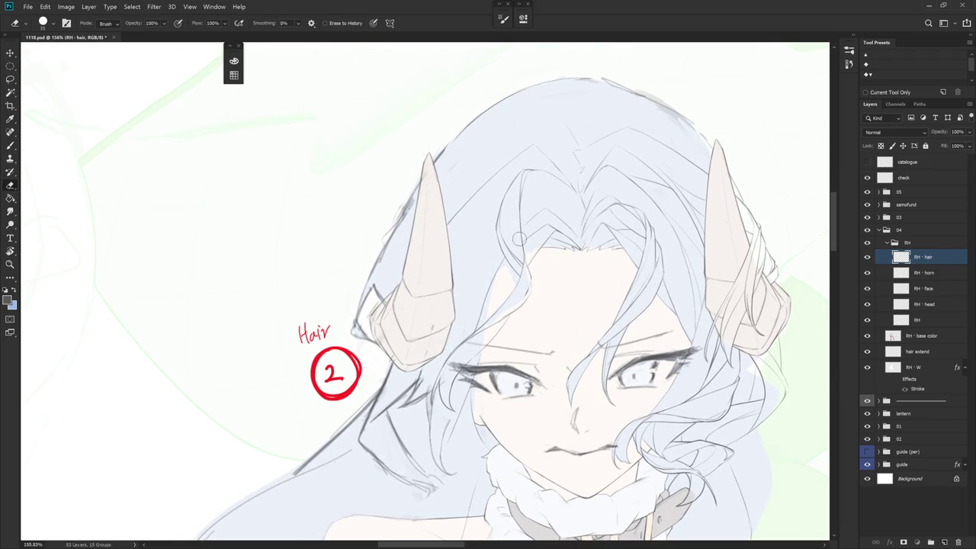
key(r)
mouse_move(533, 199)
mouse_down()
mouse_move(551, 324)
mouse_move(490, 243)
mouse_up()
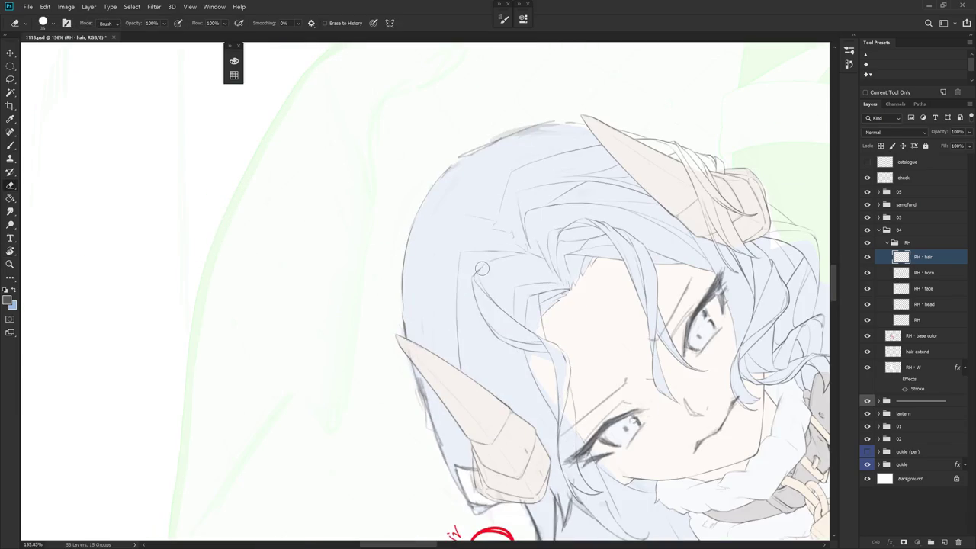
key(b)
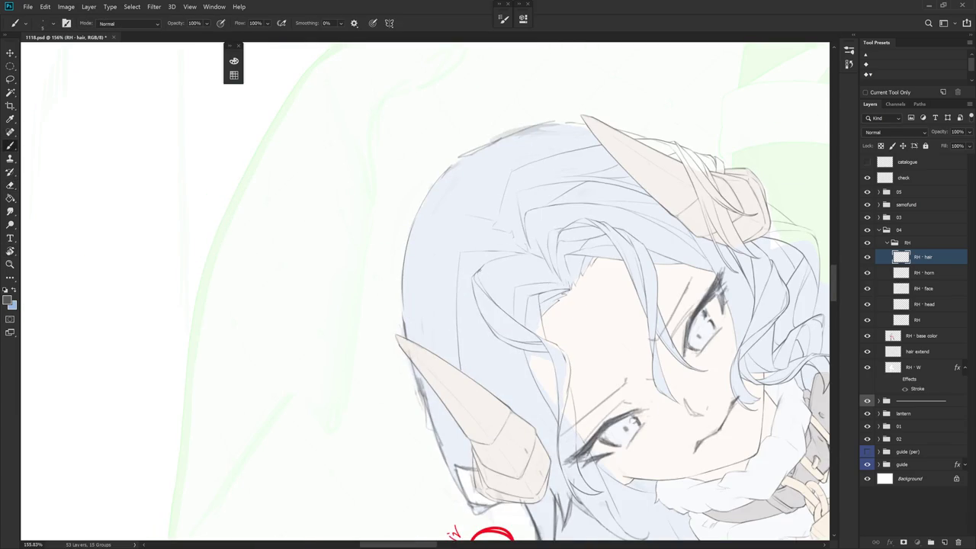
key(r)
drag(479, 280, 480, 303)
key(b)
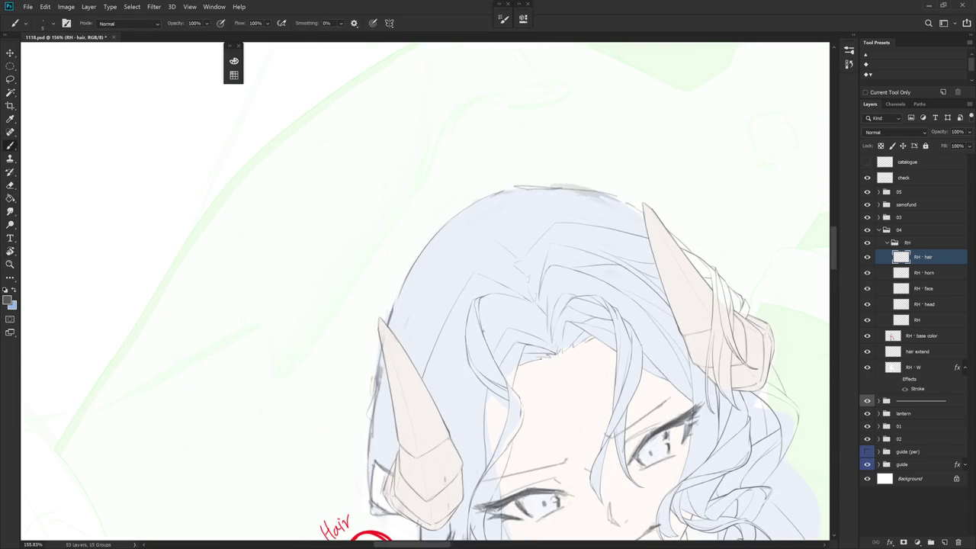
key(r)
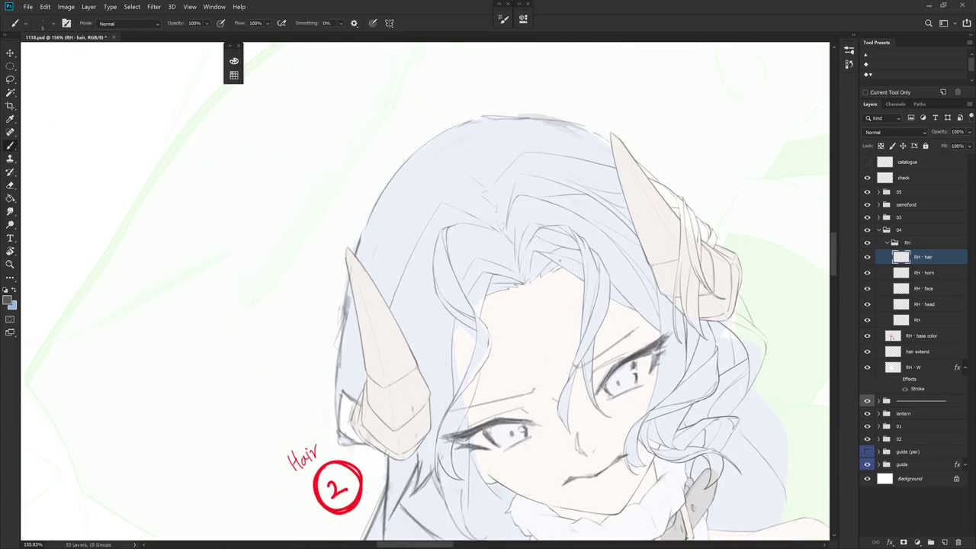
drag(487, 305, 457, 328)
key(b)
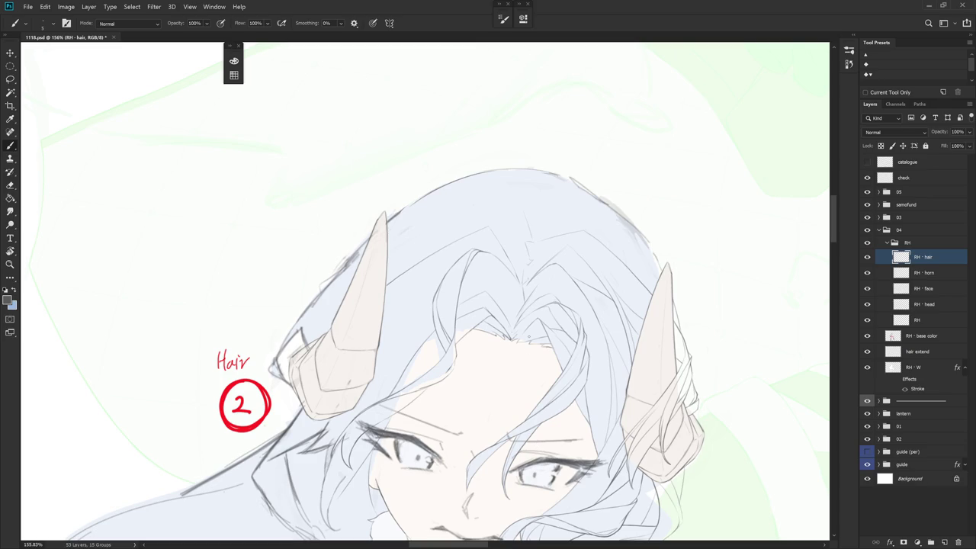
key(r)
drag(487, 305, 473, 328)
key(b)
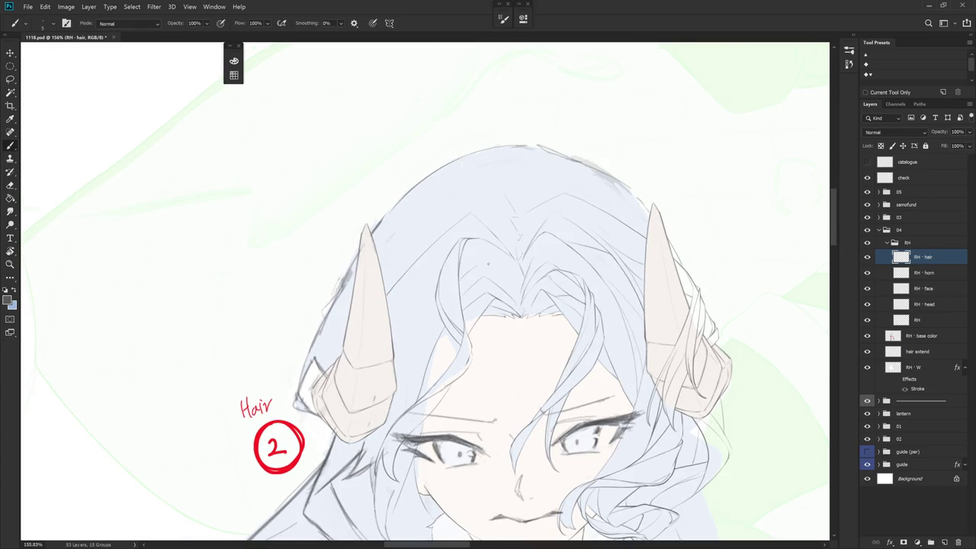
- Adjust the zoom and lasso-select the central fringe strand near the parting
key(e)
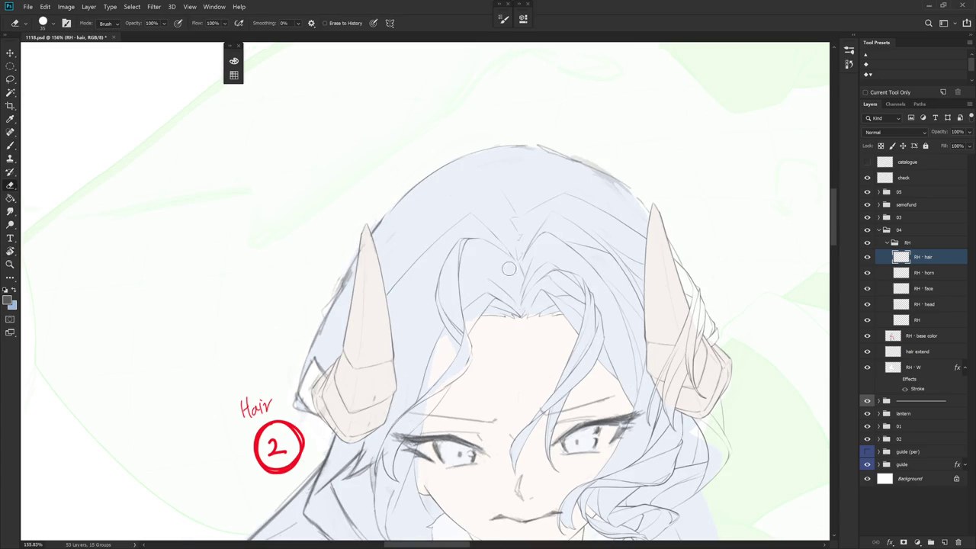
scroll(503, 278, down, 3)
key(b)
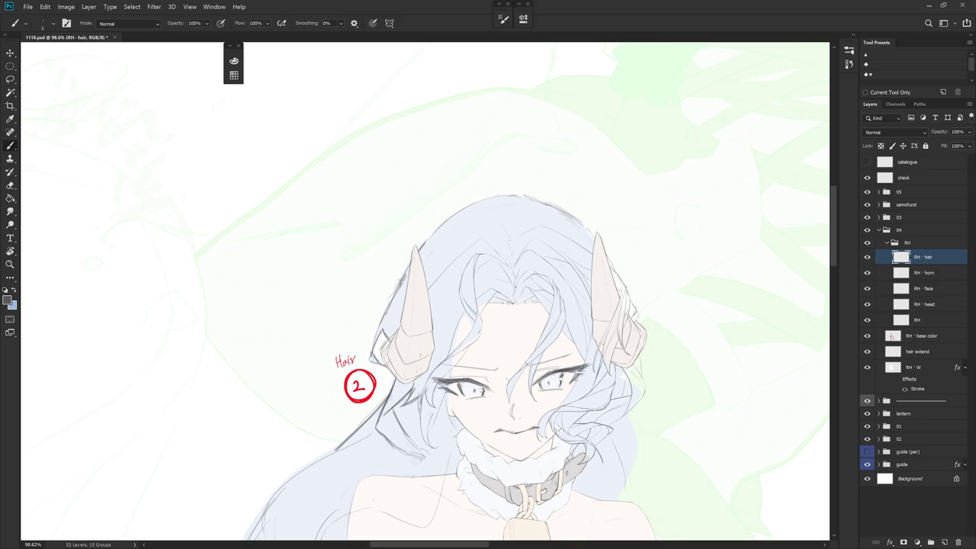
scroll(506, 282, up, 3)
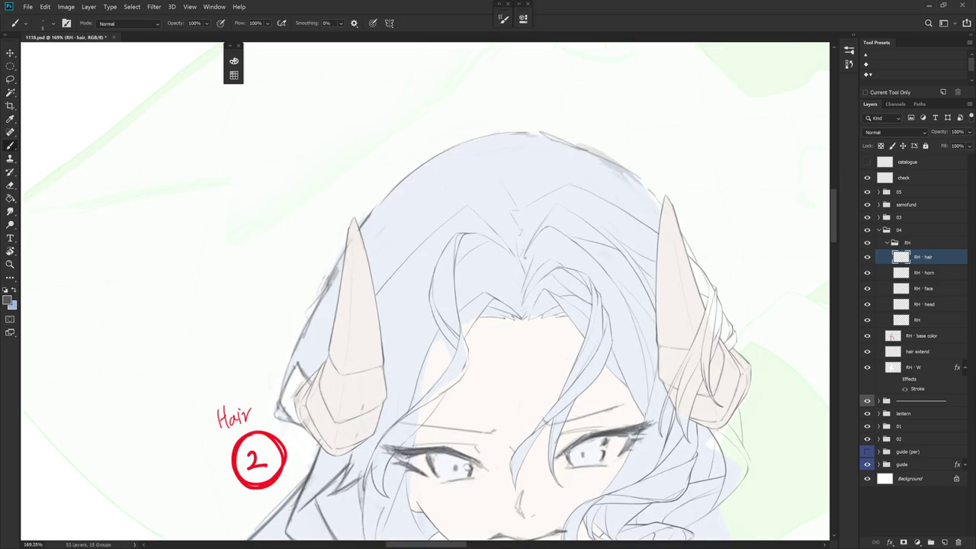
key(l)
drag(517, 265, 507, 282)
- Extend the fringe strand selection and scale it to about 87% around its bottom tip
key(ctrl+t)
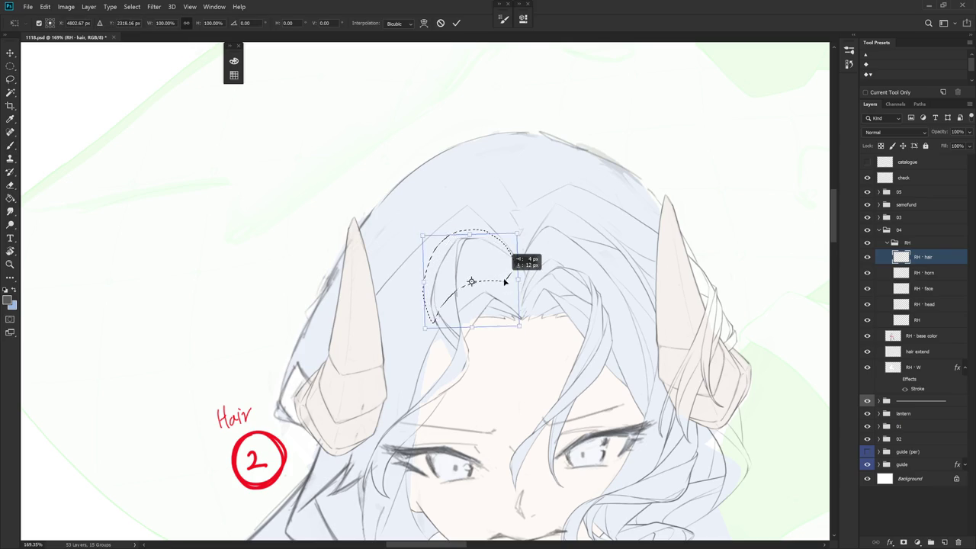
key(Return)
mouse_move(440, 321)
mouse_down()
mouse_move(461, 347)
mouse_move(458, 322)
mouse_up()
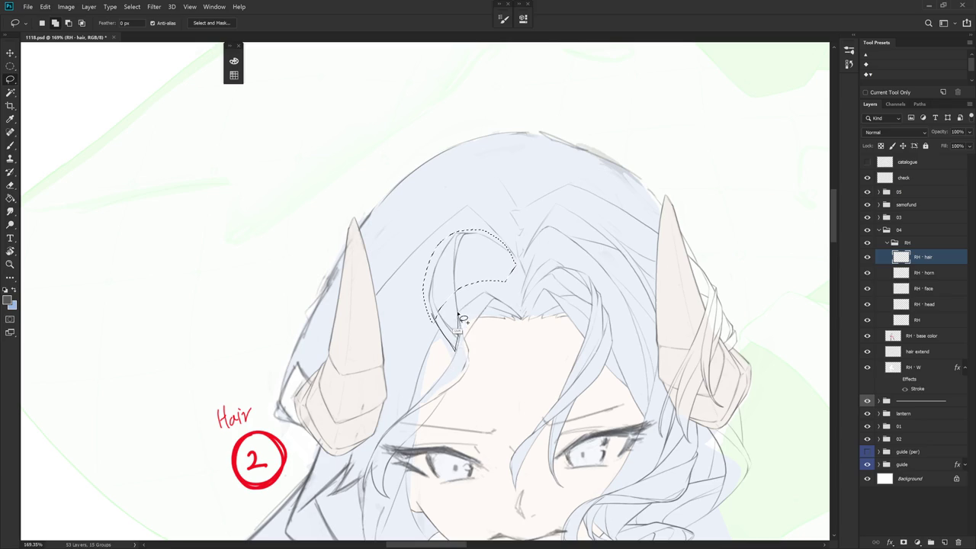
scroll(437, 324, up, 3)
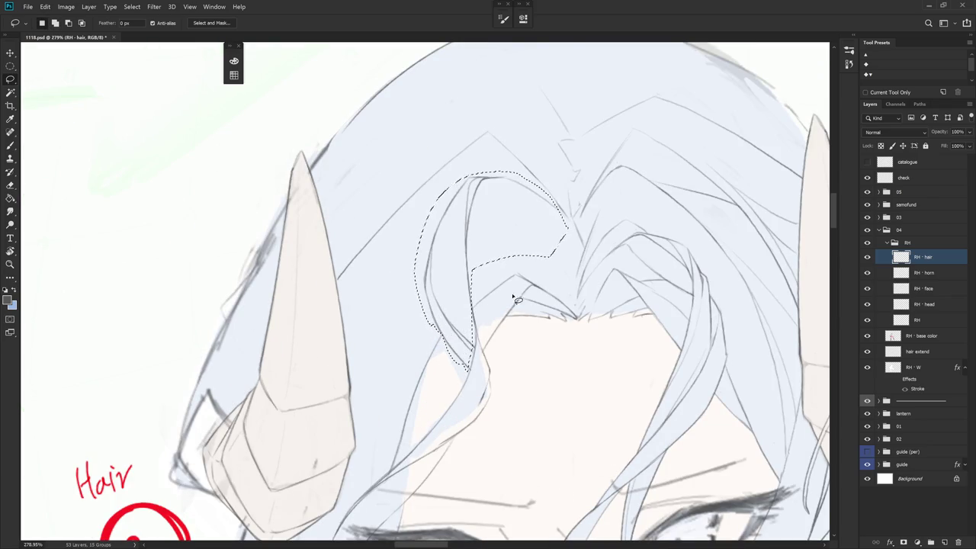
scroll(478, 344, down, 1)
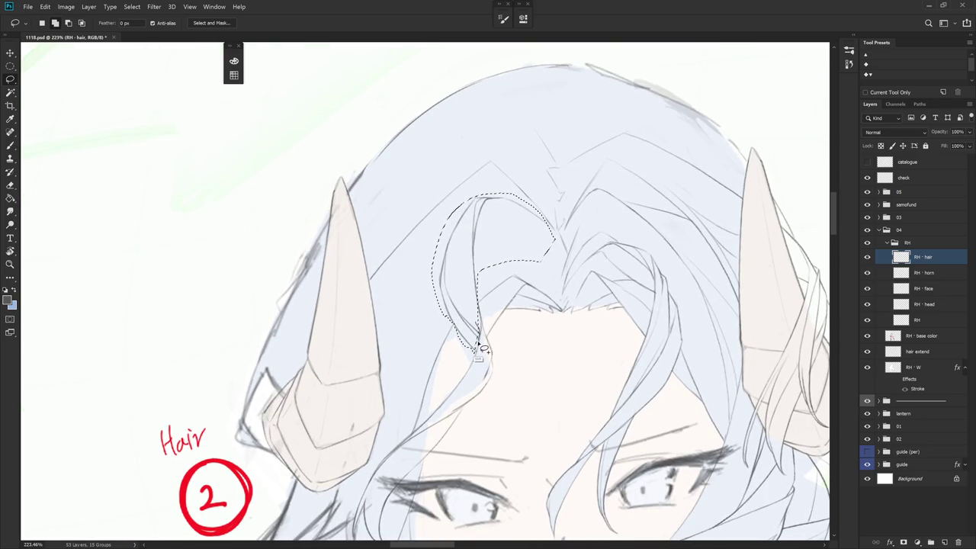
key(ctrl+t)
drag(494, 275, 475, 351)
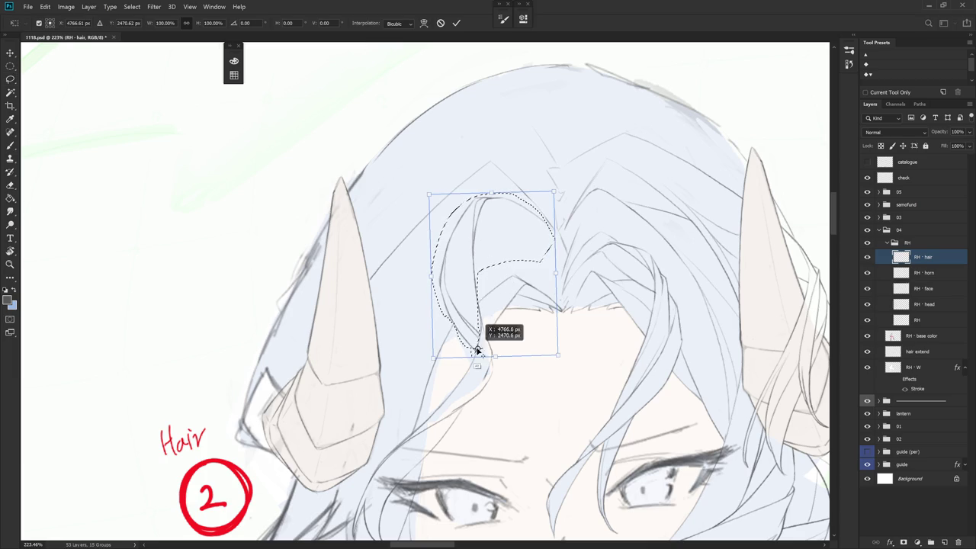
mouse_move(555, 194)
mouse_down()
mouse_move(545, 222)
mouse_move(560, 209)
mouse_up()
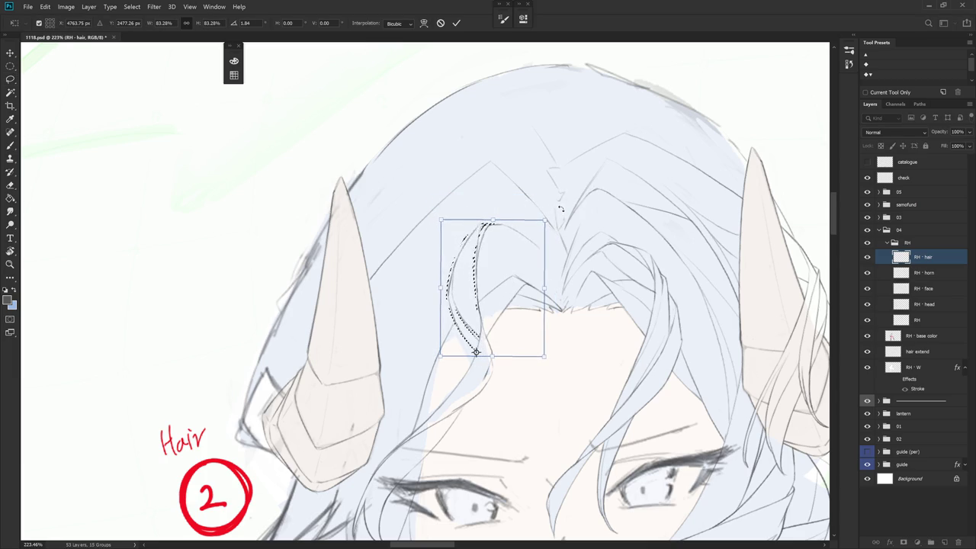
key(Return)
key(ctrl+d)
key(b)
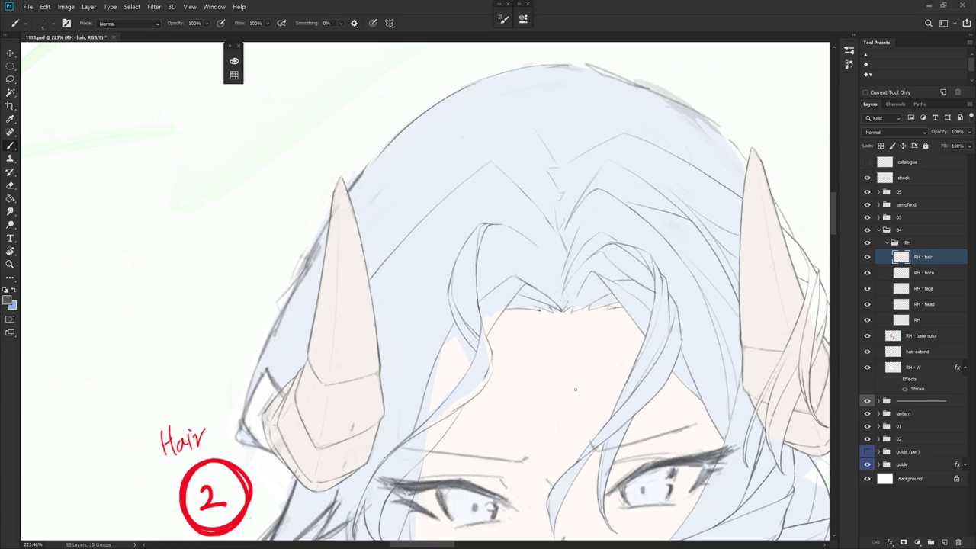
- Lasso the stray hair lines beside the left eye and delete them
drag(574, 390, 581, 351)
key(e)
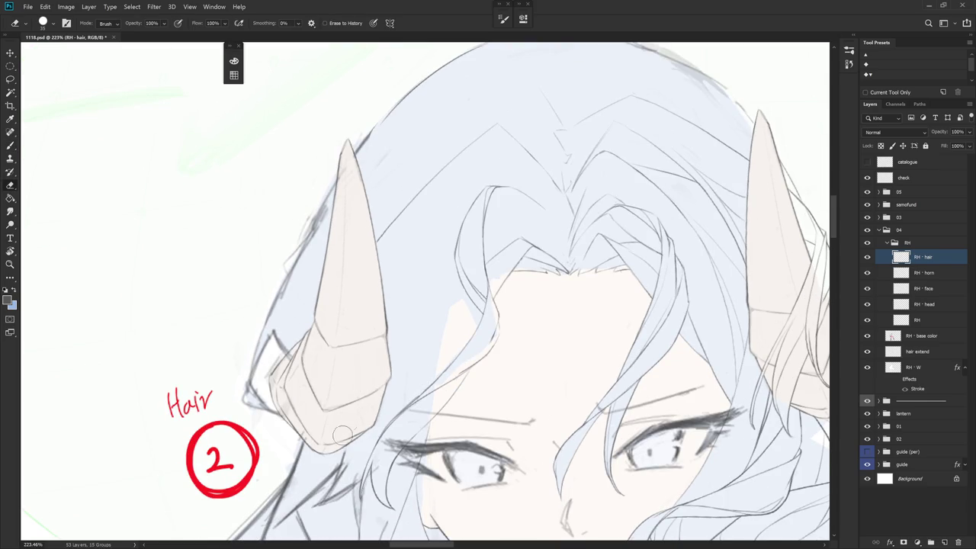
drag(405, 358, 358, 358)
key(b)
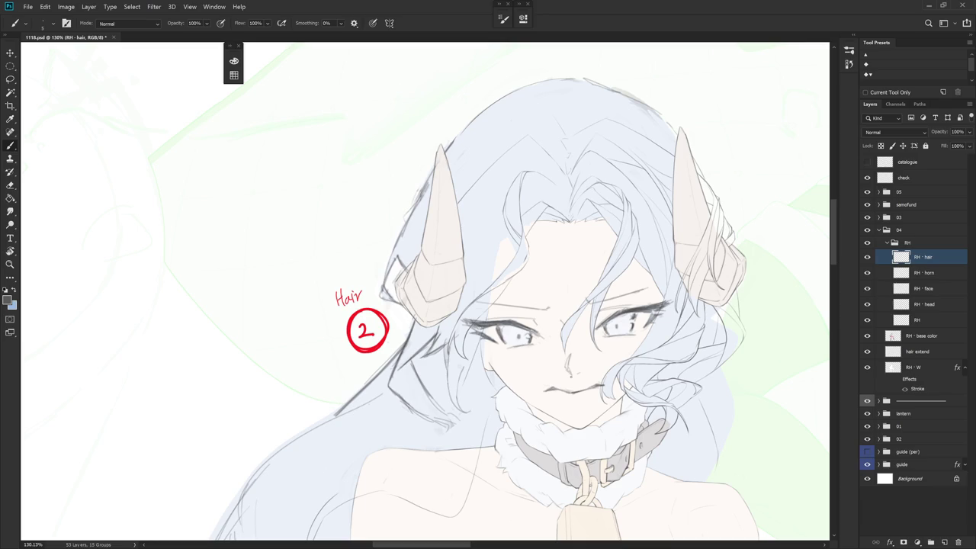
key(l)
drag(464, 352, 471, 369)
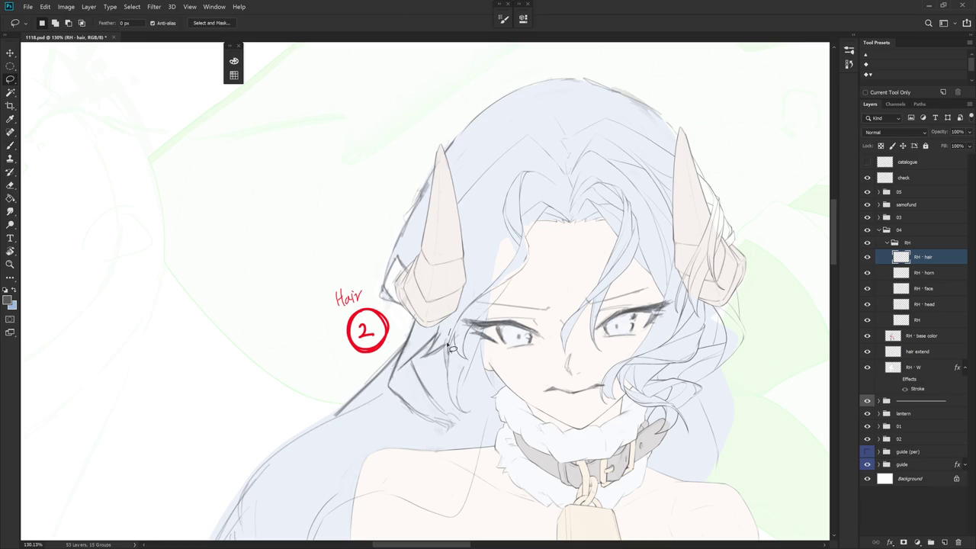
drag(471, 369, 457, 320)
key(Delete)
- Make the RH - base color layer much fainter, then return to the RH - hair layer
scroll(606, 430, down, 3)
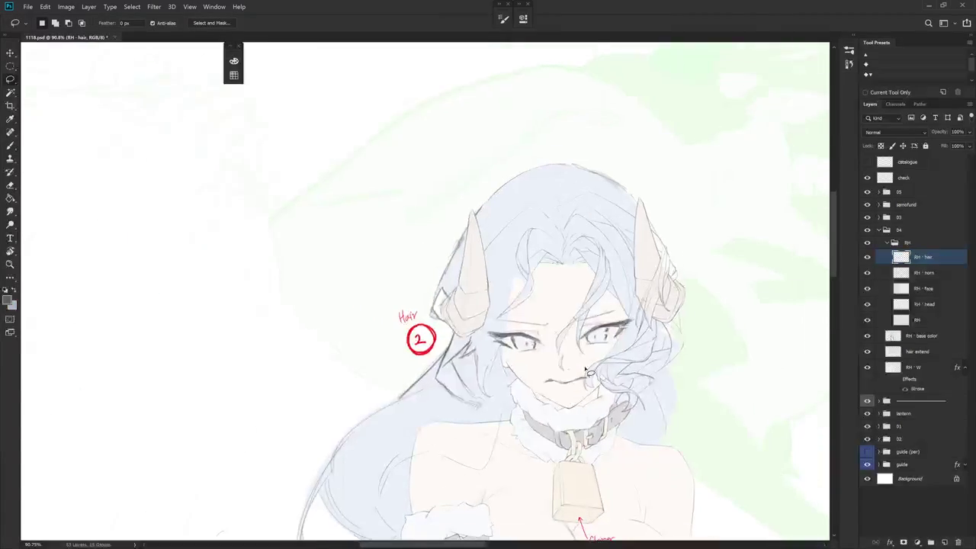
click(938, 335)
key(1)
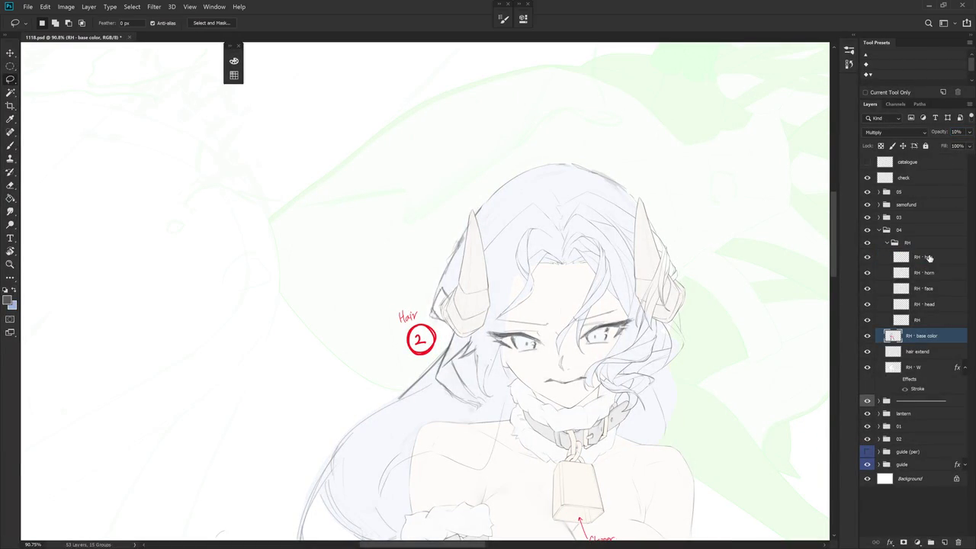
click(931, 259)
drag(562, 322, 529, 304)
- Set the pencil to a 12 px size for fine hair lines
key(b)
right_click(552, 297)
text(12)
key(Return)
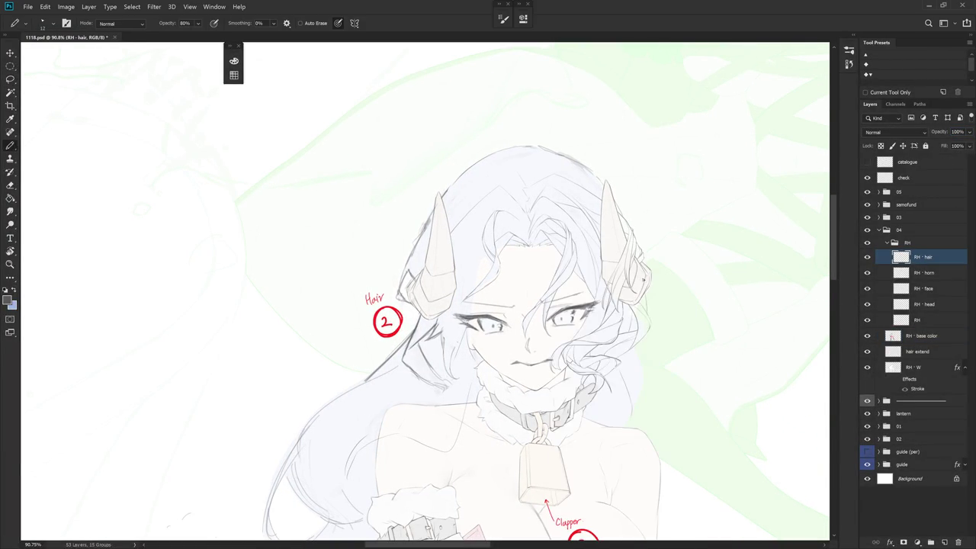
drag(519, 227, 542, 183)
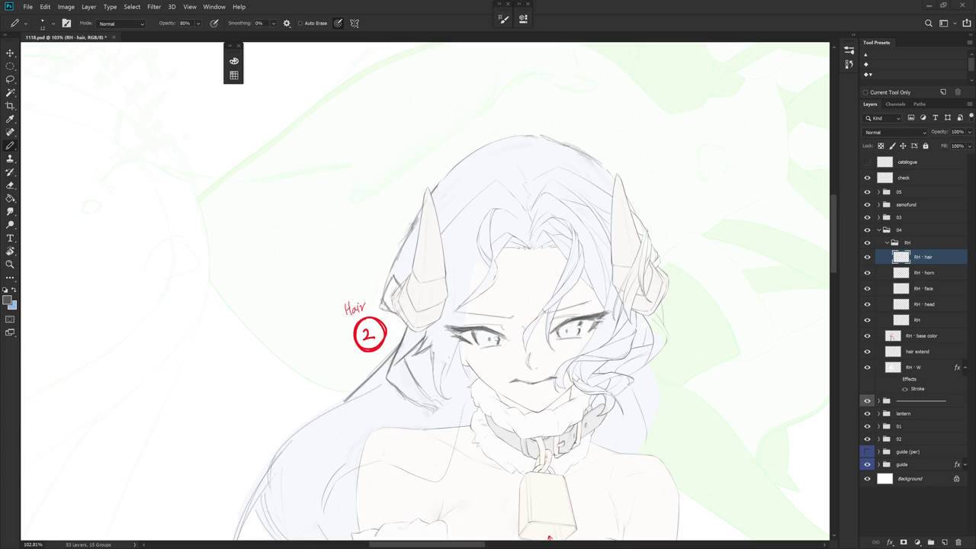
- Draw a faint strand over the forehead hair, redrawing it once, toggling brush and eraser
key(e)
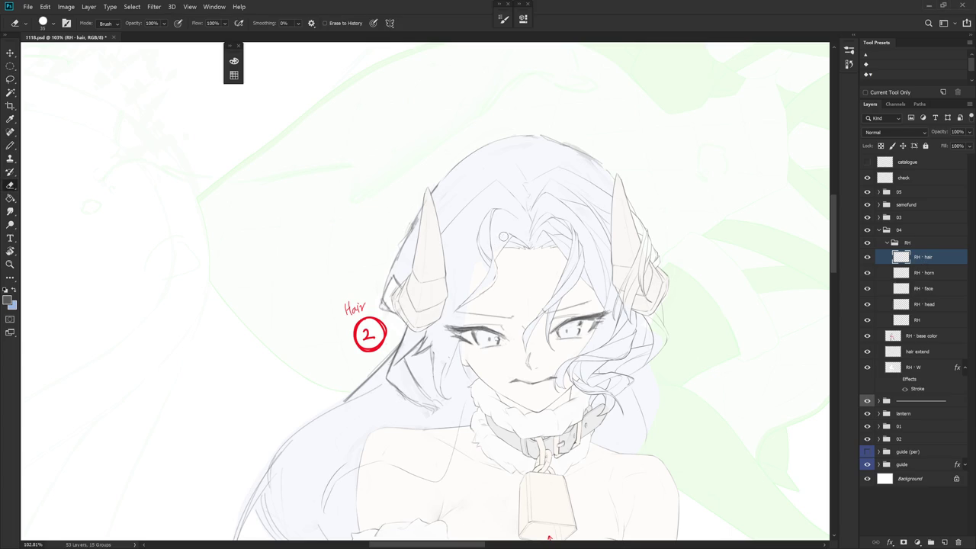
key(b)
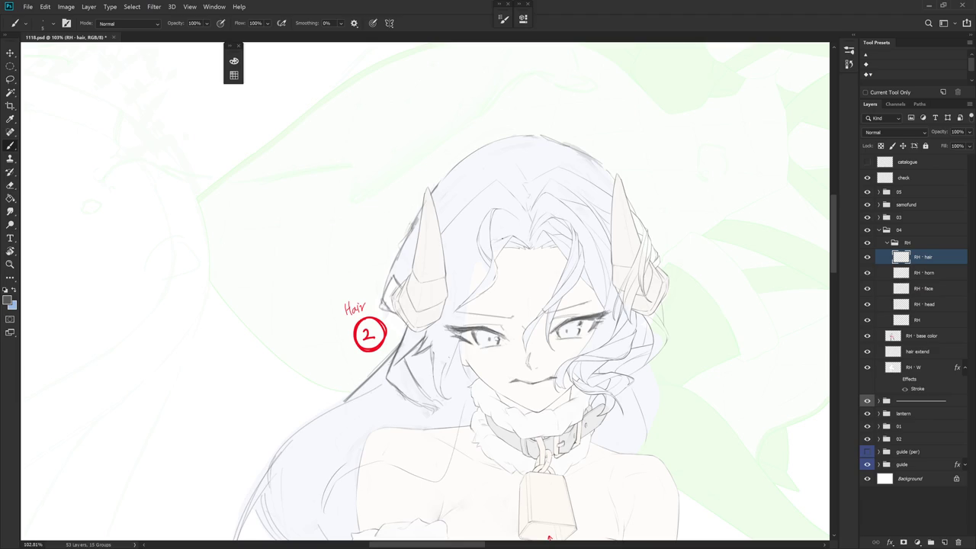
drag(474, 259, 456, 291)
key(ctrl+z)
drag(476, 263, 468, 291)
key(e)
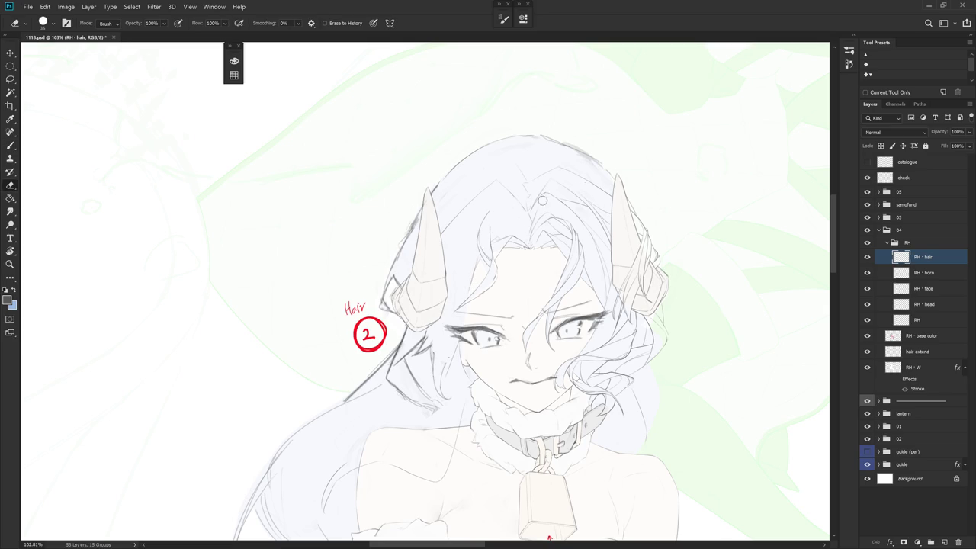
key(b)
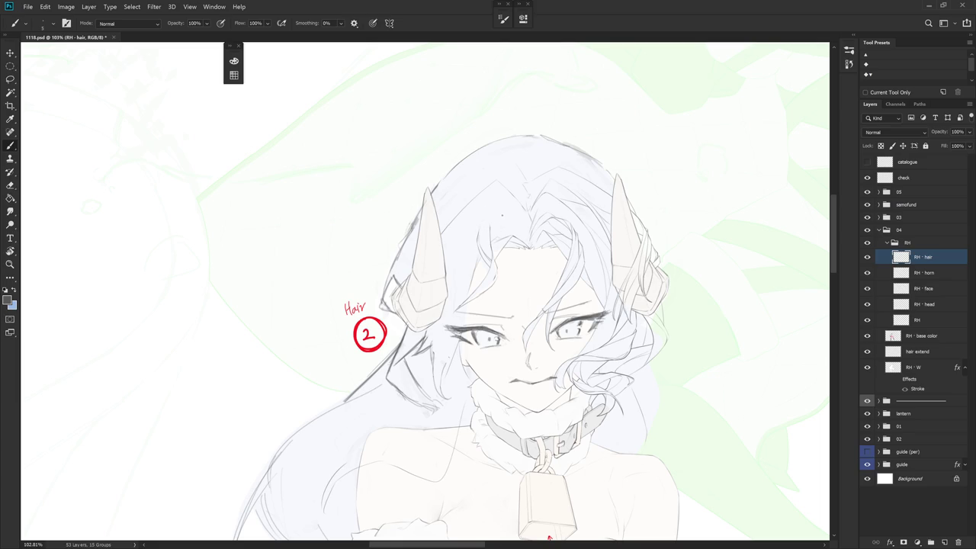
key(e)
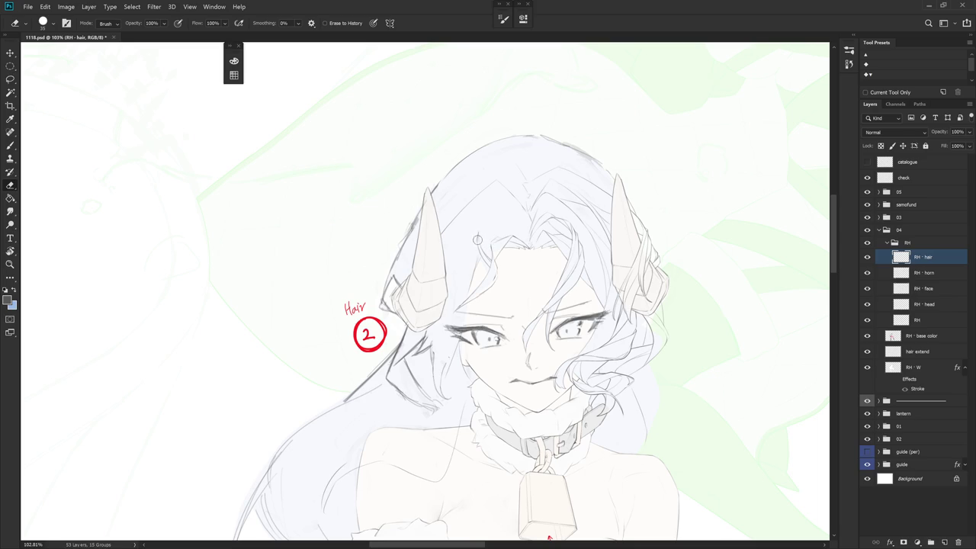
key(b)
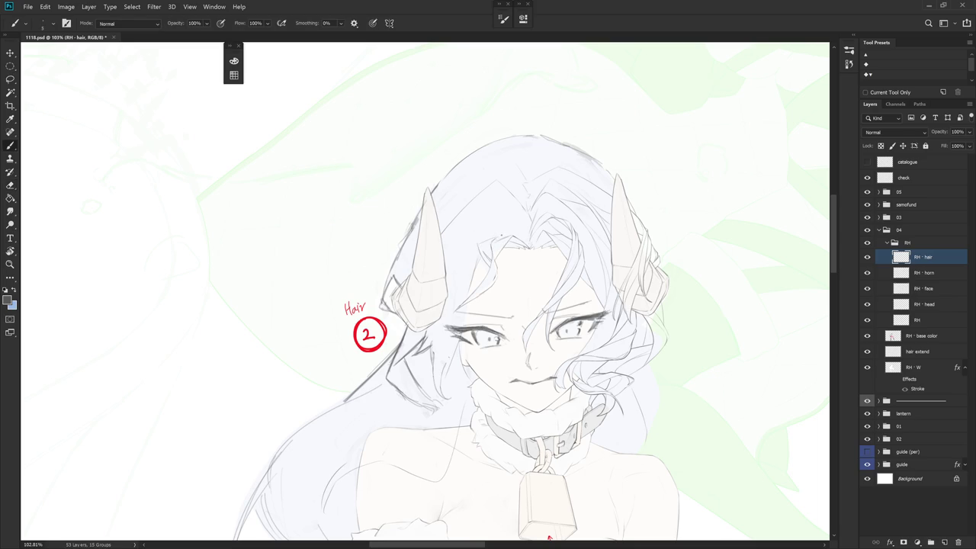
key(e)
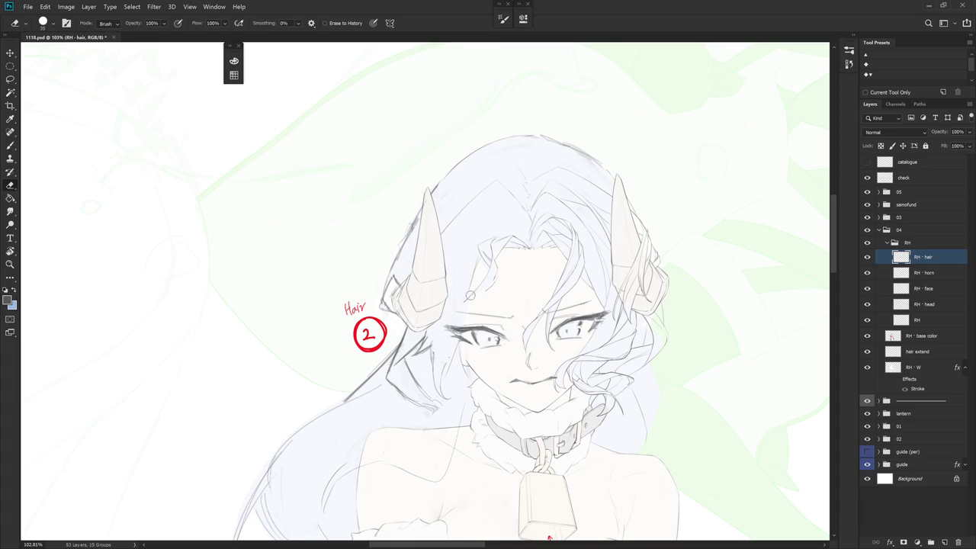
key(b)
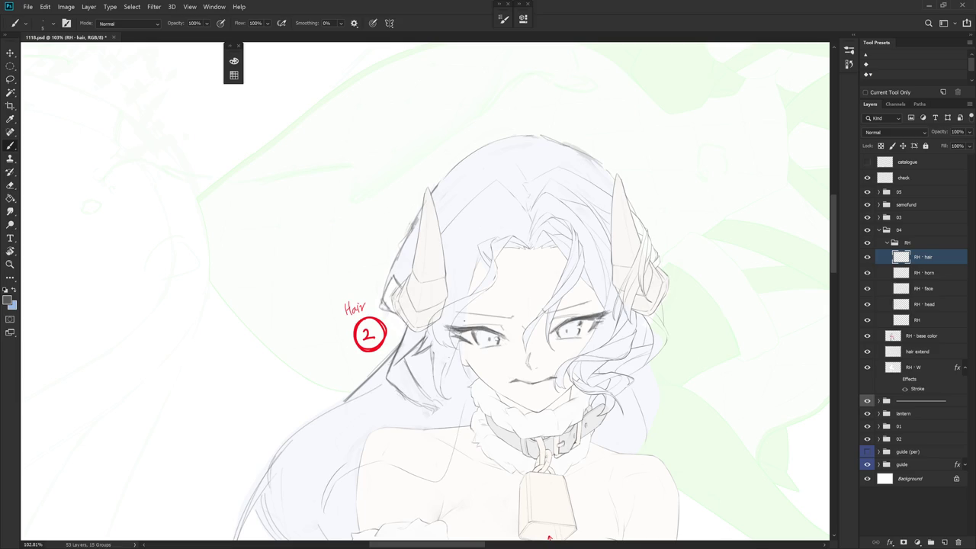
- Zoom and tilt onto the face, then draw a hair line down the strand by the eye after several retries
scroll(508, 332, up, 5)
drag(414, 272, 533, 273)
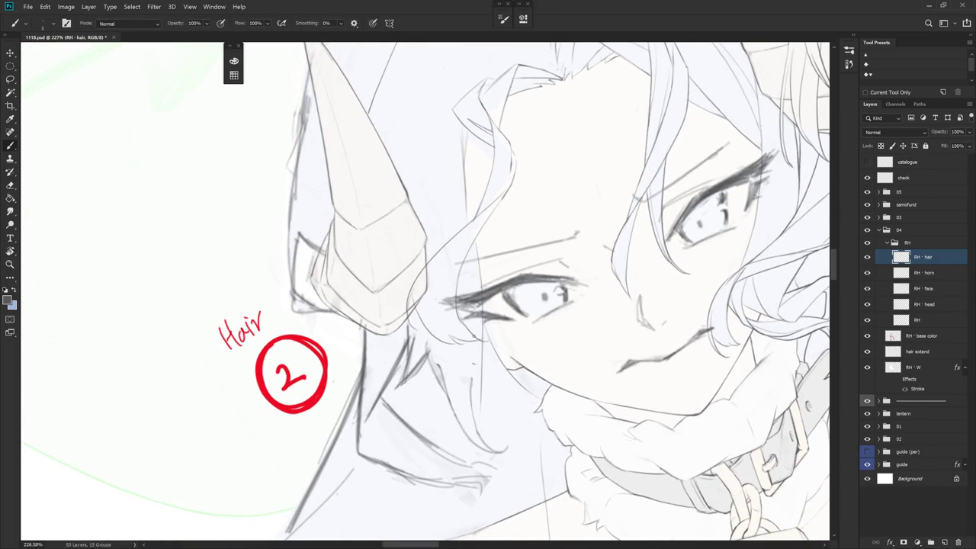
drag(523, 142, 465, 230)
key(e)
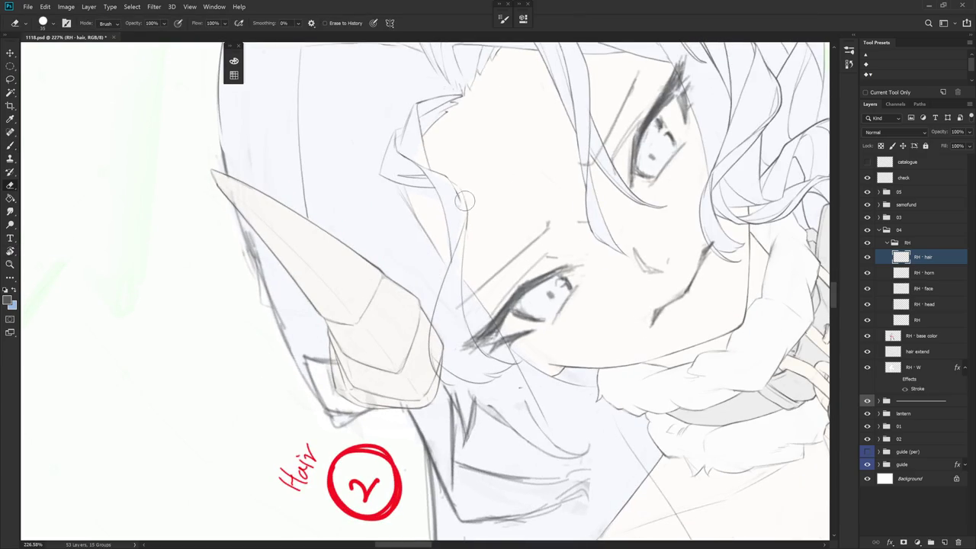
key(b)
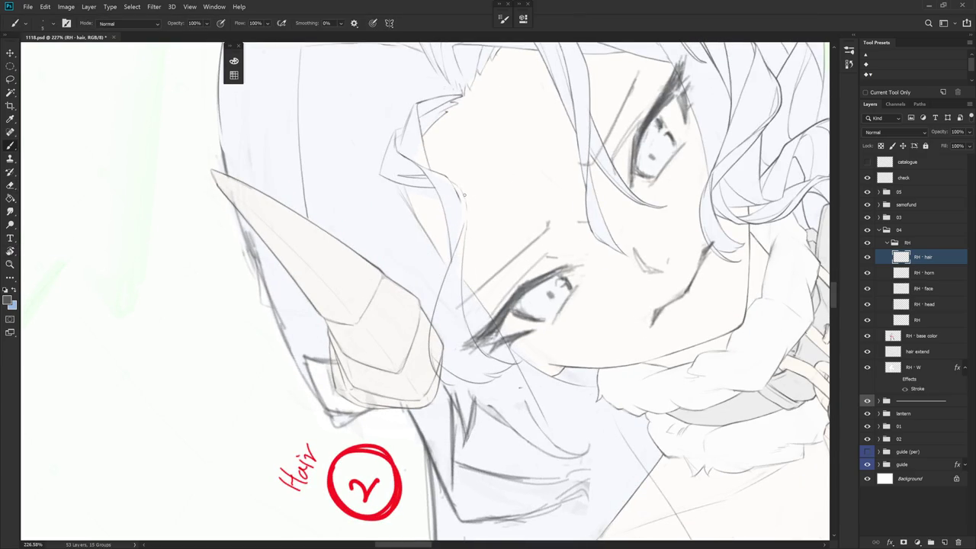
drag(465, 212, 466, 253)
key(ctrl+z)
drag(466, 205, 466, 251)
key(ctrl+z)
drag(465, 197, 465, 258)
key(ctrl+z)
drag(465, 197, 466, 232)
key(ctrl+z)
drag(465, 196, 463, 246)
- Rotate the view upright and draw a curved strand beside the horn, redrawing once
mouse_move(459, 289)
mouse_down()
mouse_move(564, 427)
mouse_move(616, 397)
mouse_up()
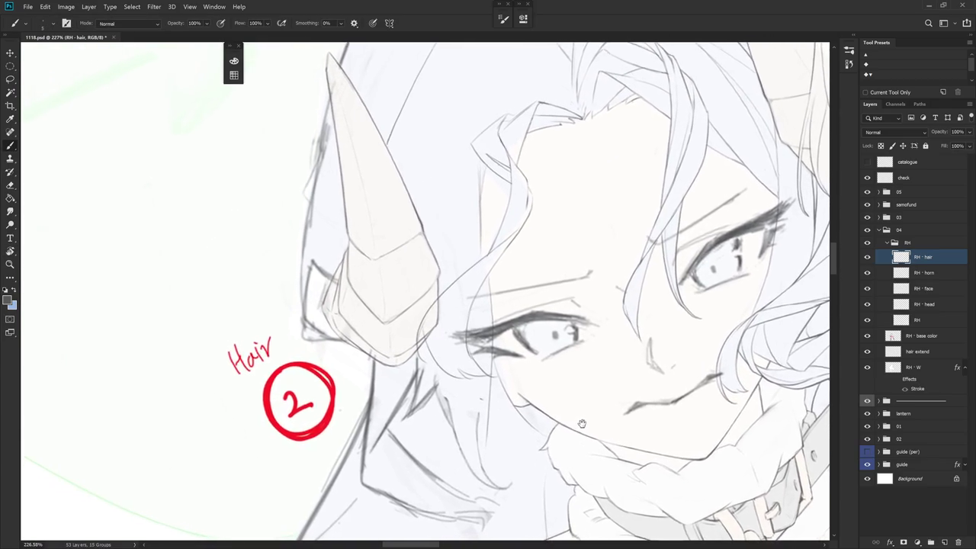
mouse_move(548, 212)
mouse_down()
mouse_move(483, 293)
mouse_move(478, 347)
mouse_up()
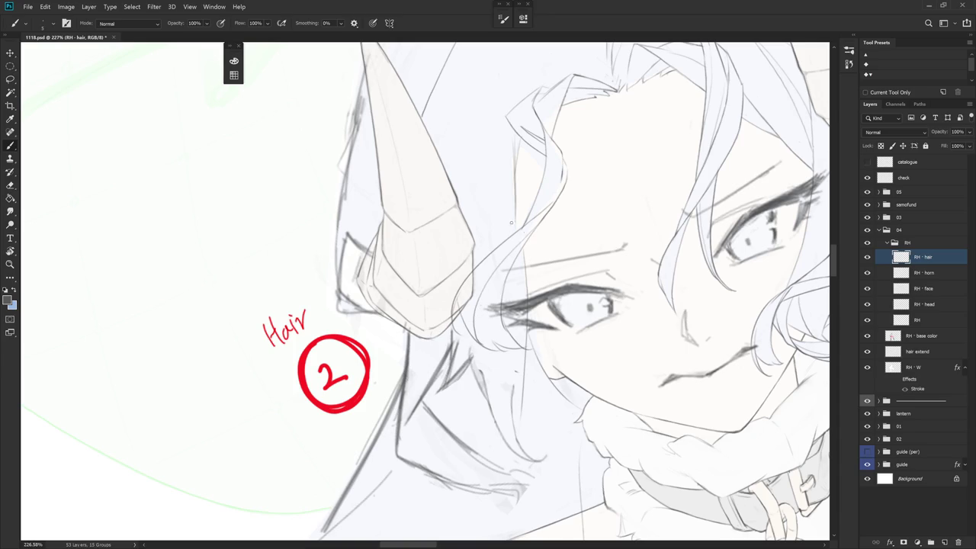
key(ctrl+z)
mouse_move(538, 225)
mouse_down()
mouse_move(503, 262)
mouse_move(473, 332)
mouse_move(472, 372)
mouse_up()
- Draw a thin hair strand below the horn, redrawing it once
key(r)
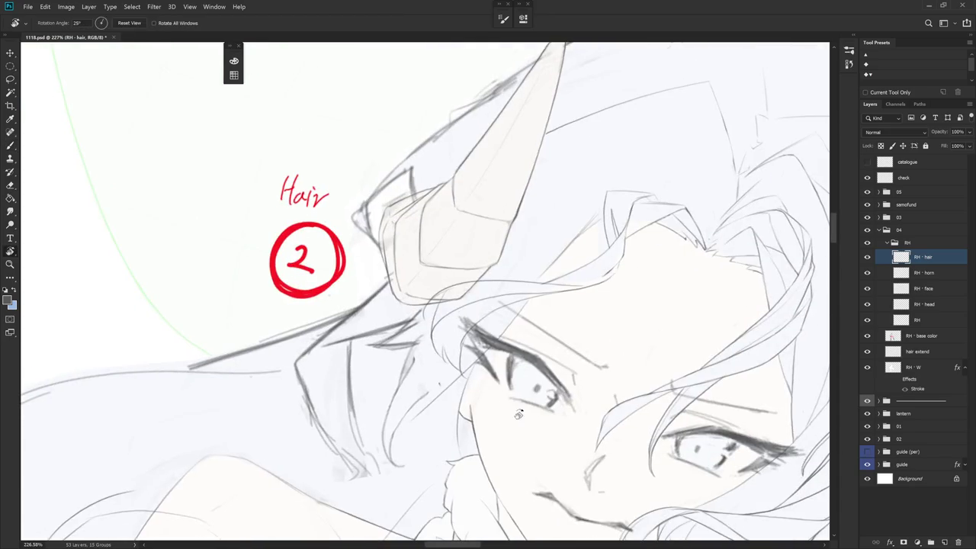
key(e)
key(b)
drag(477, 291, 481, 337)
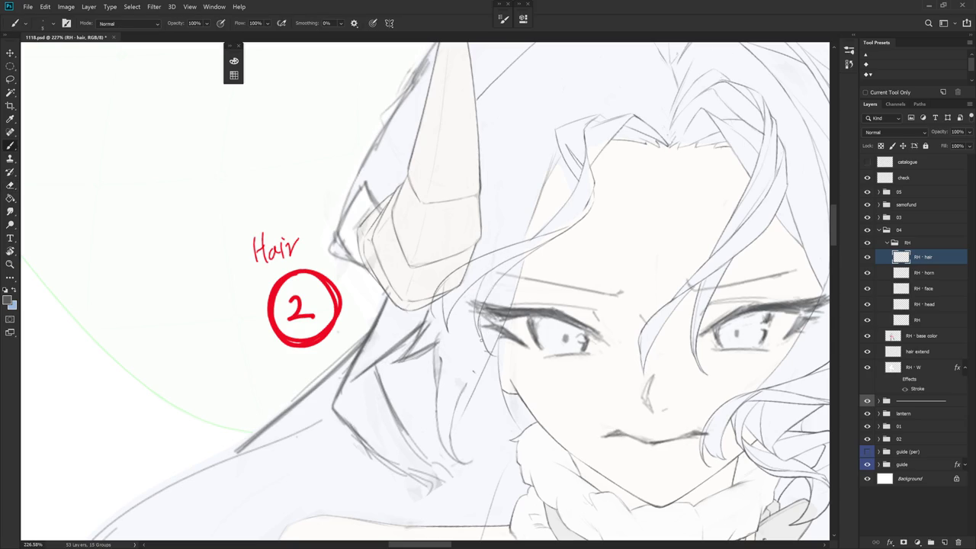
key(ctrl+z)
drag(491, 268, 479, 338)
- Add a short dark stroke by the corner of the left eye
key(e)
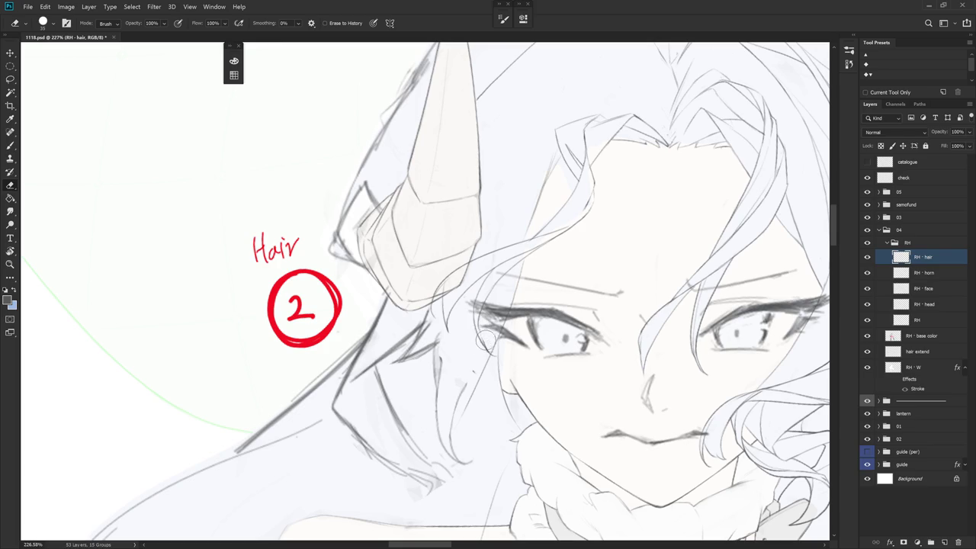
key(b)
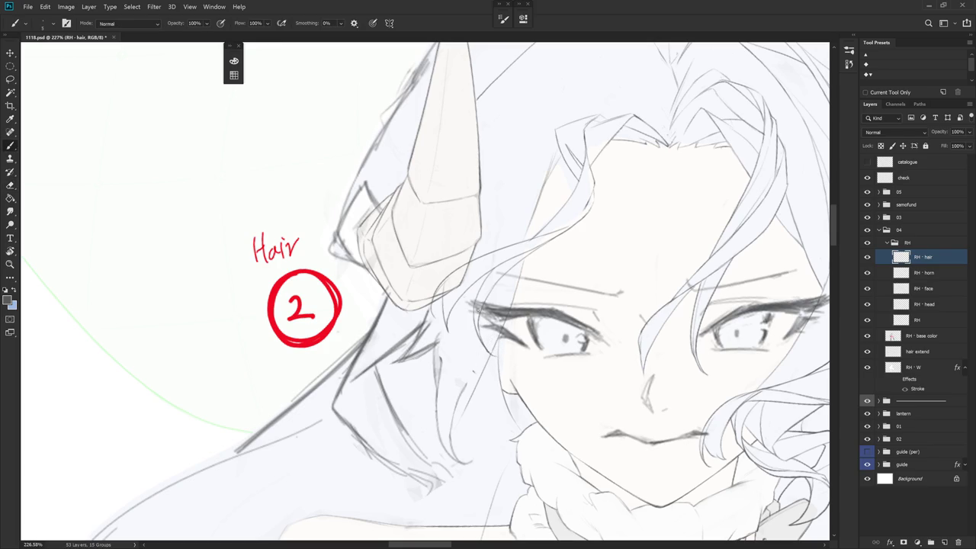
key(e)
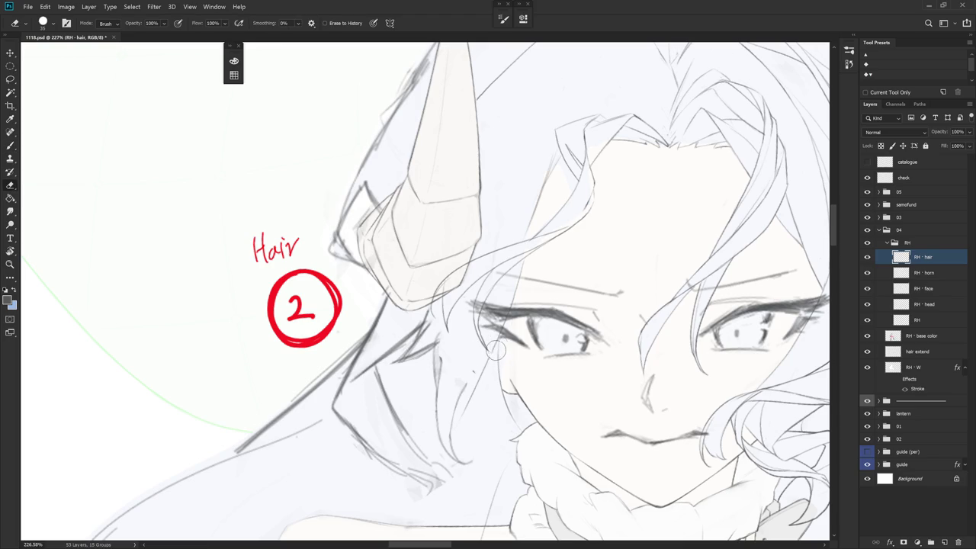
key(b)
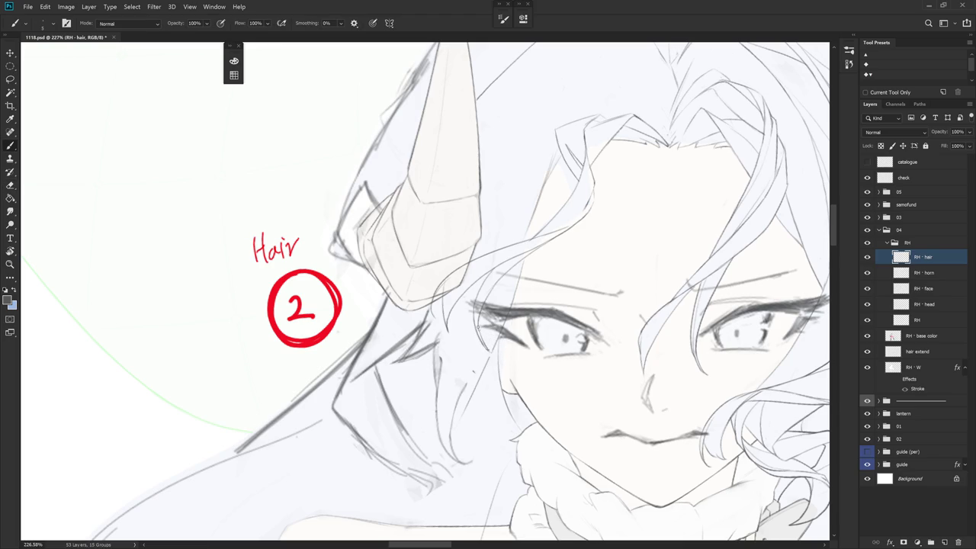
drag(482, 343, 489, 350)
scroll(488, 375, down, 3)
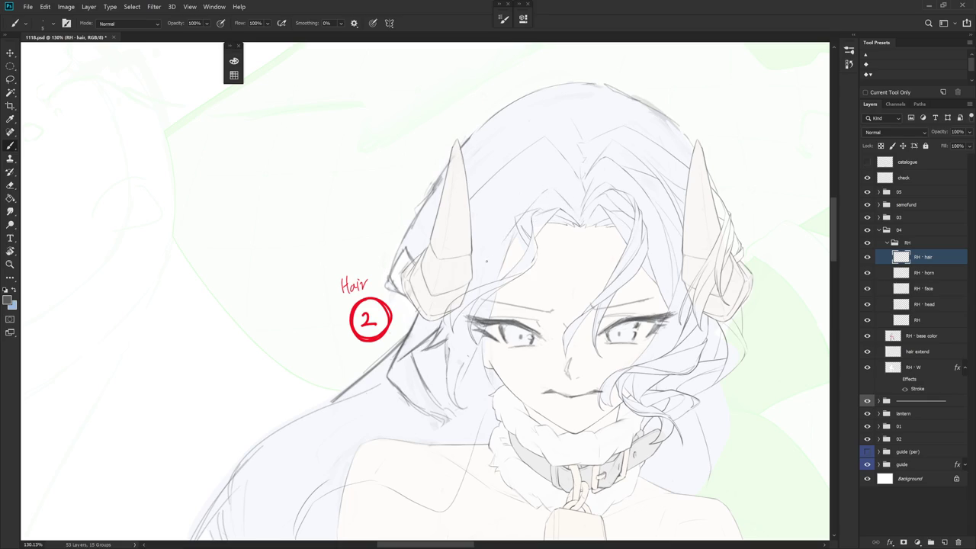
key(e)
key(e)
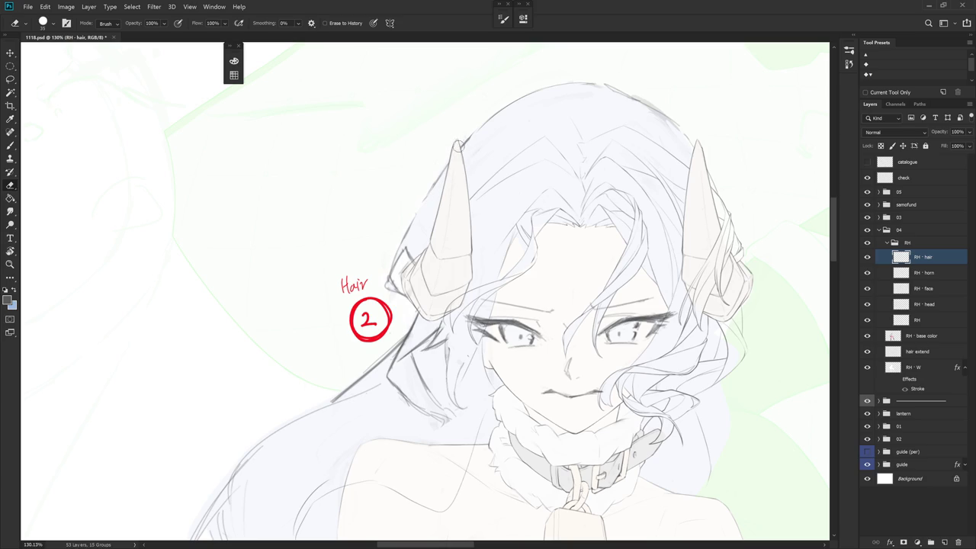
key(b)
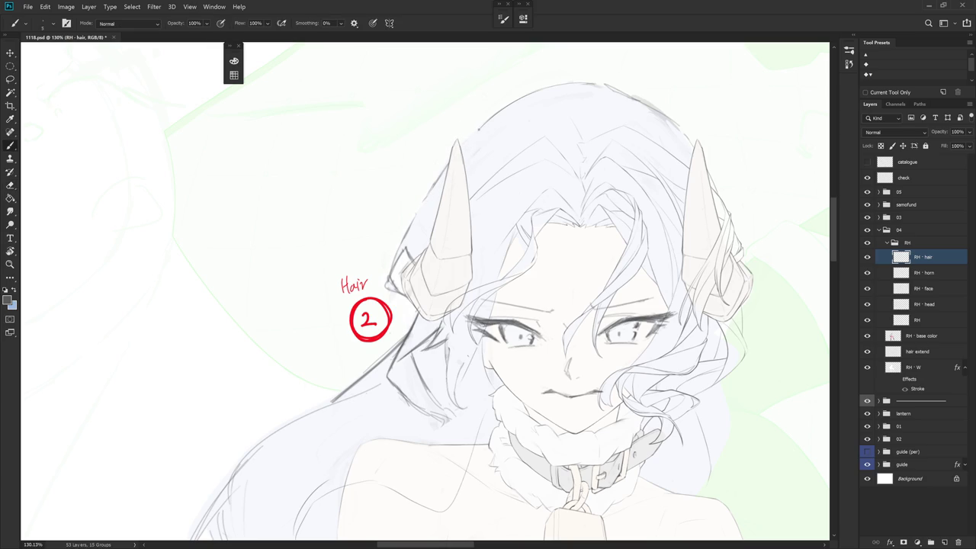
key(e)
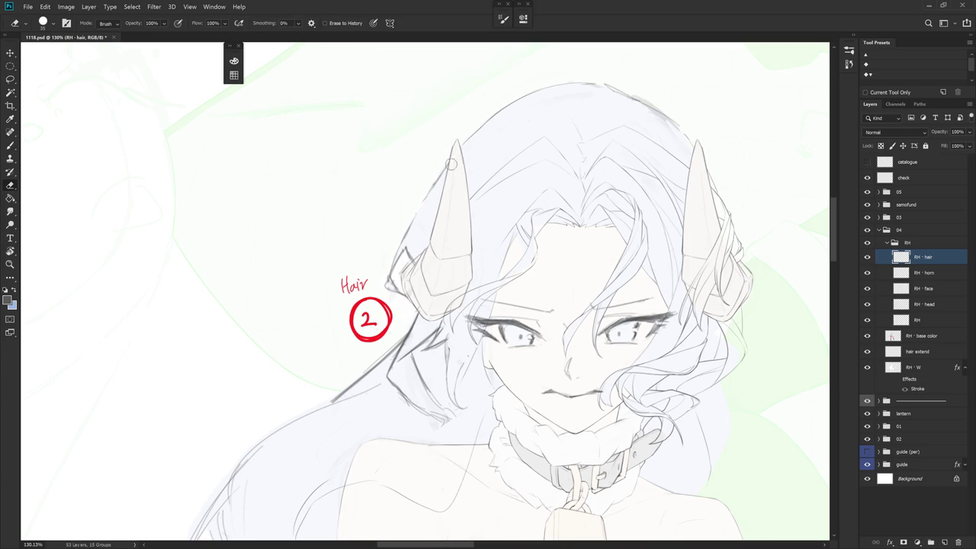
key(b)
key(e)
key(b)
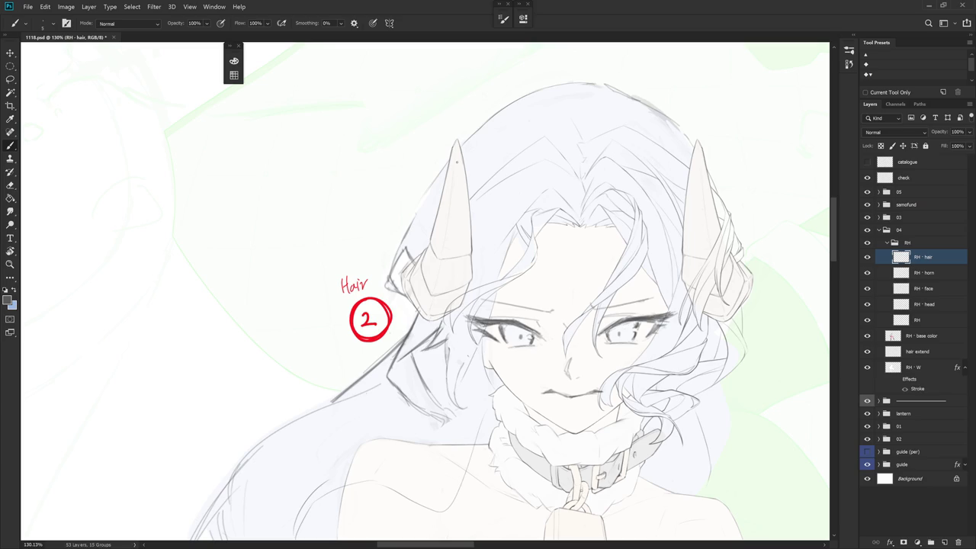
scroll(456, 162, down, 5)
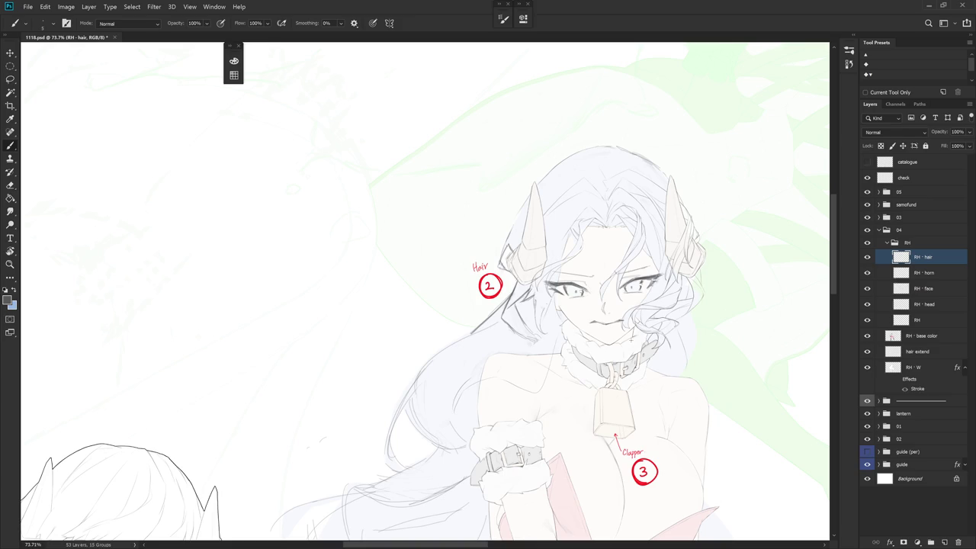
scroll(584, 245, up, 5)
ctrl+click(584, 248)
- Lasso-select around the forehead hair strand, then make RH - hair the working layer again
key(l)
mouse_move(543, 287)
mouse_down()
mouse_move(586, 250)
mouse_move(561, 217)
mouse_move(543, 287)
mouse_up()
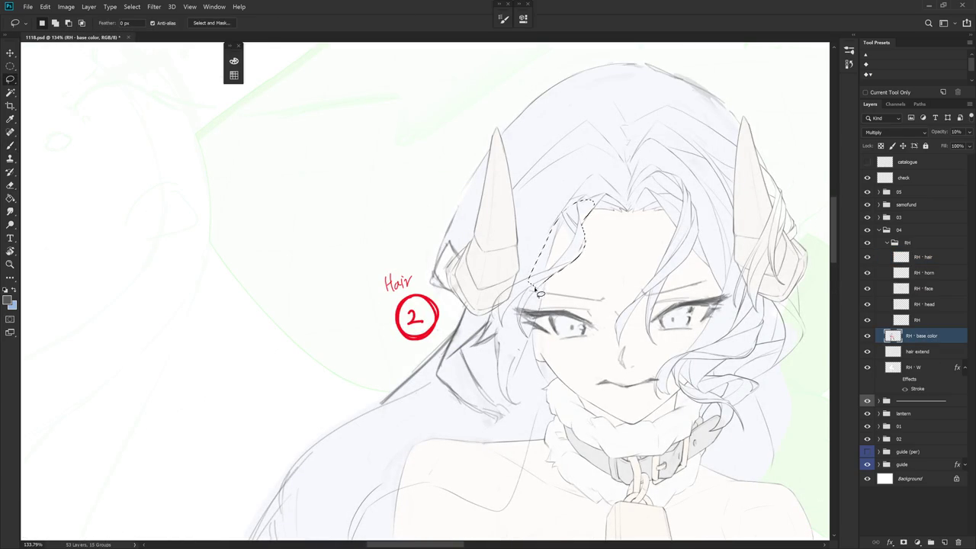
click(540, 327)
click(927, 320)
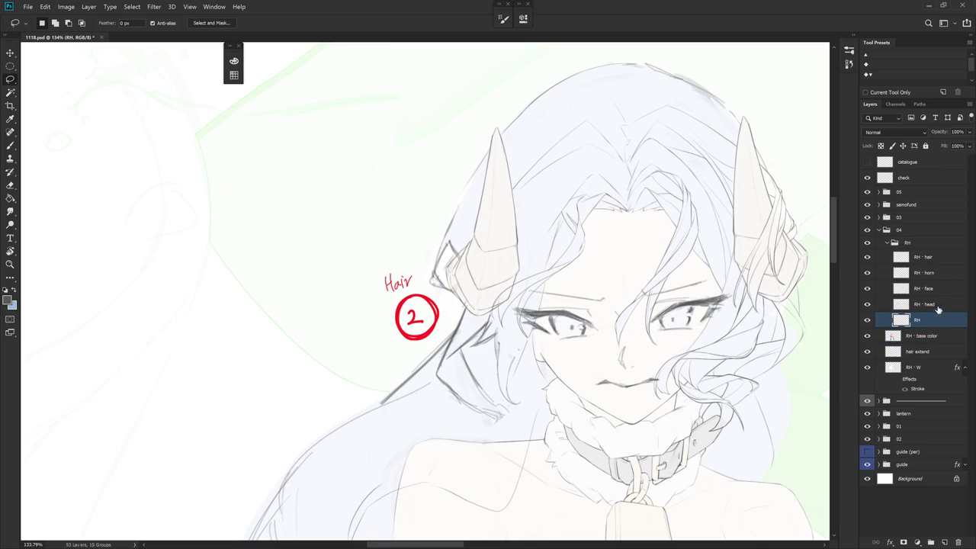
click(944, 259)
key(r)
click(632, 283)
scroll(540, 178, up, 2)
key(e)
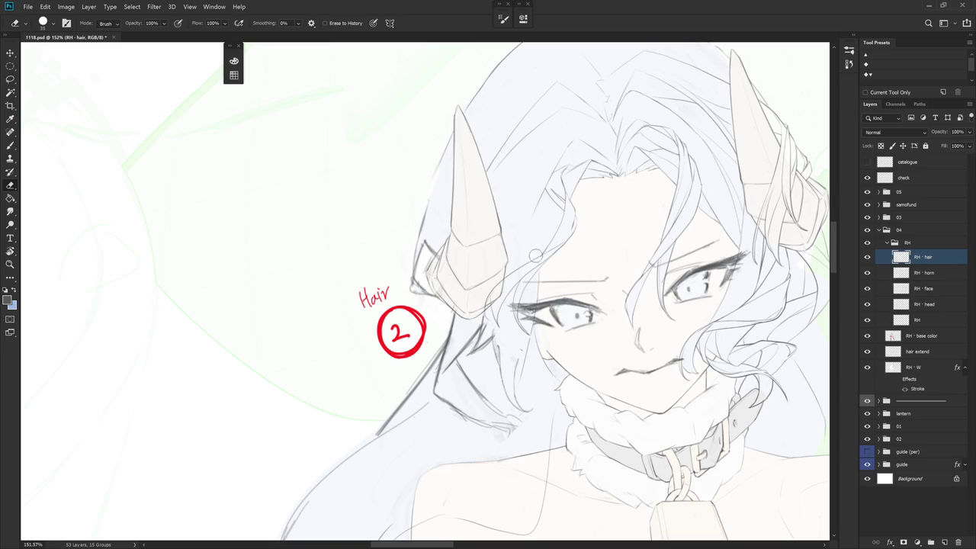
- Sketch and redraw the fringe strokes along the forehead hairline
key(b)
mouse_move(545, 209)
mouse_down()
mouse_move(552, 225)
mouse_move(537, 290)
mouse_up()
key(e)
key(b)
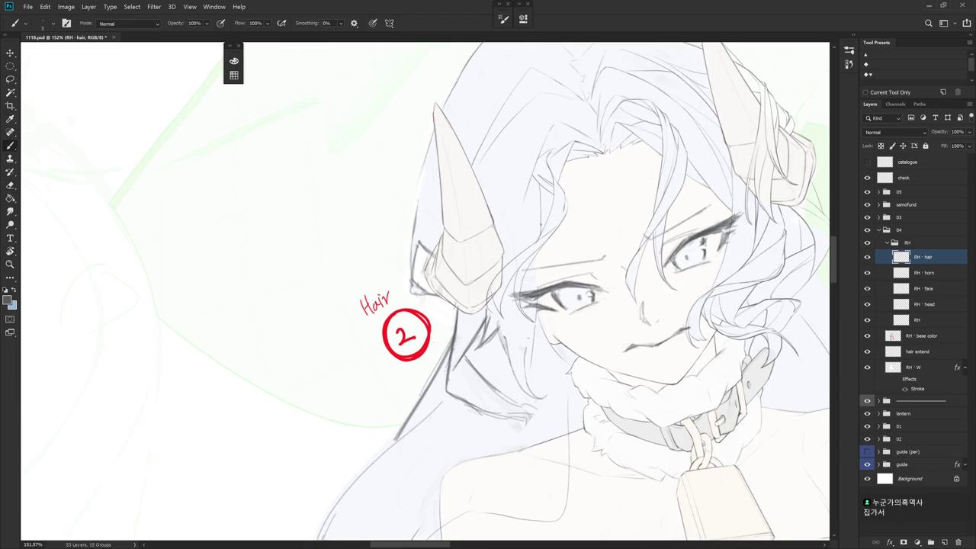
drag(540, 253, 540, 285)
key(ctrl+z)
drag(540, 245, 540, 259)
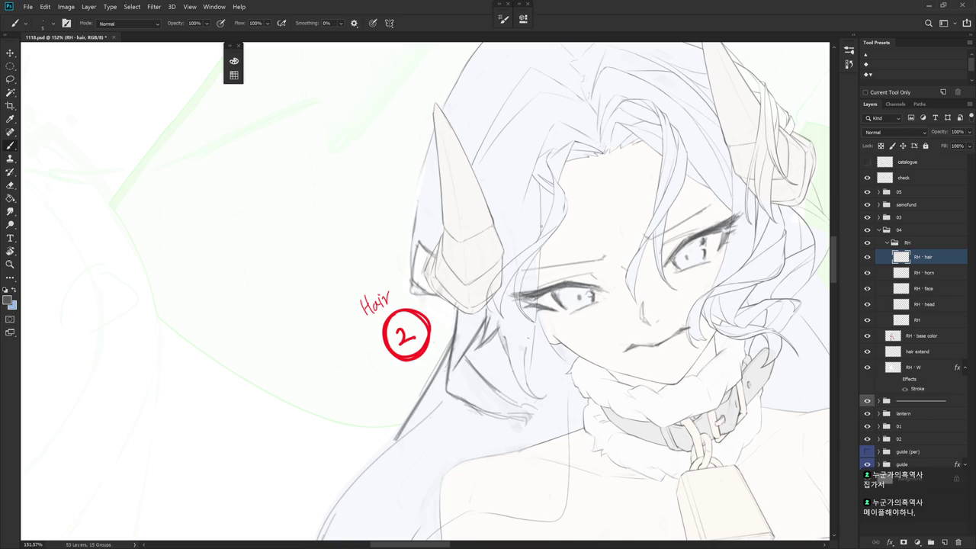
scroll(540, 228, up, 1)
key(e)
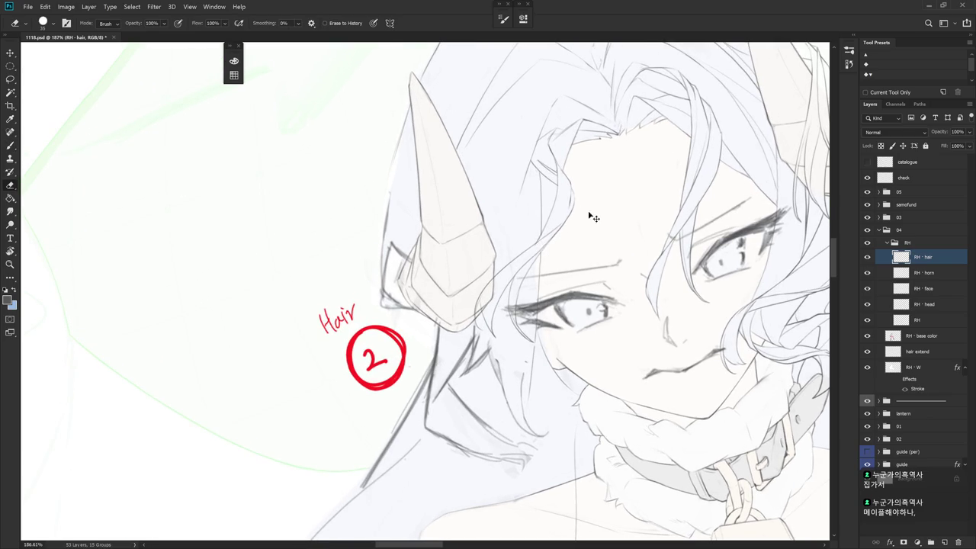
scroll(583, 214, down, 3)
key(b)
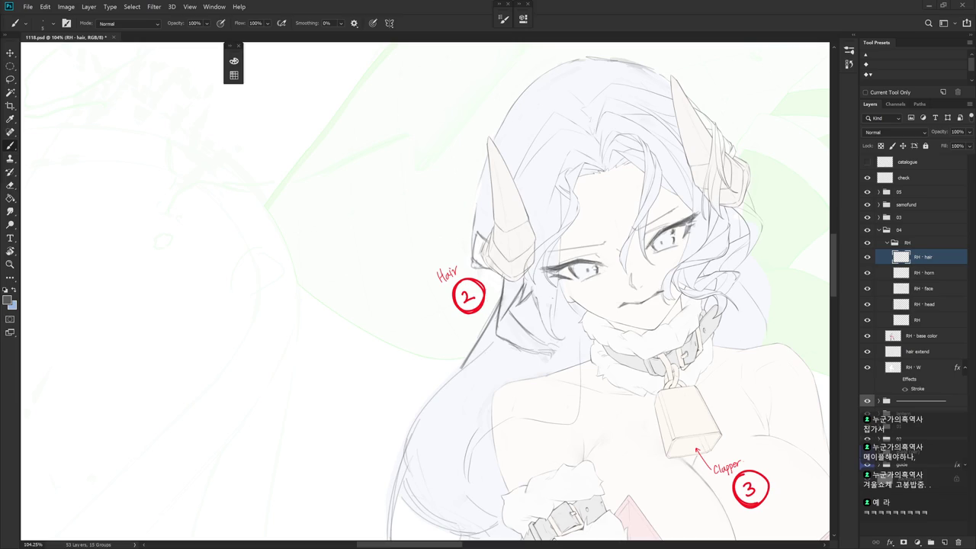
- Rotate the view so the horn stands upright and add a short dark stroke by its tip
key(r)
drag(488, 274, 598, 236)
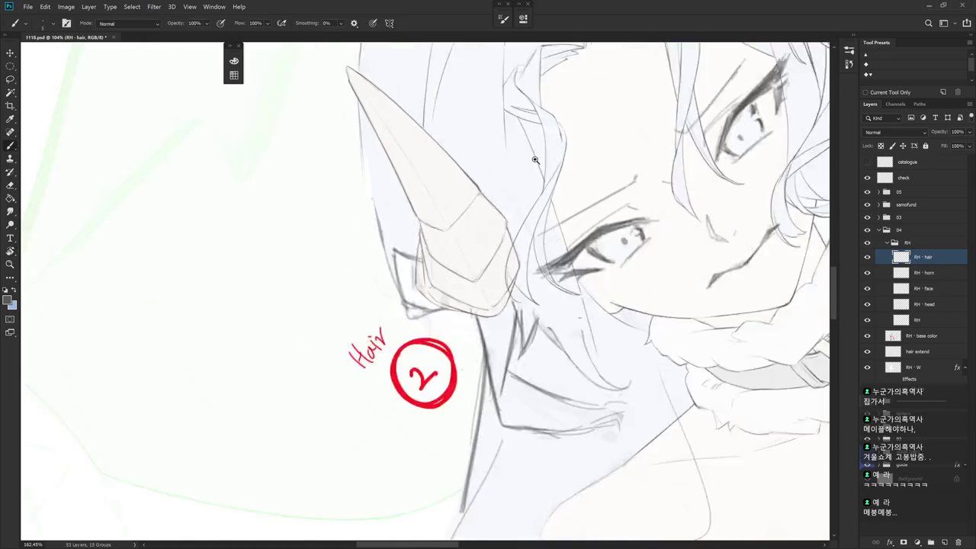
scroll(598, 236, up, 5)
key(b)
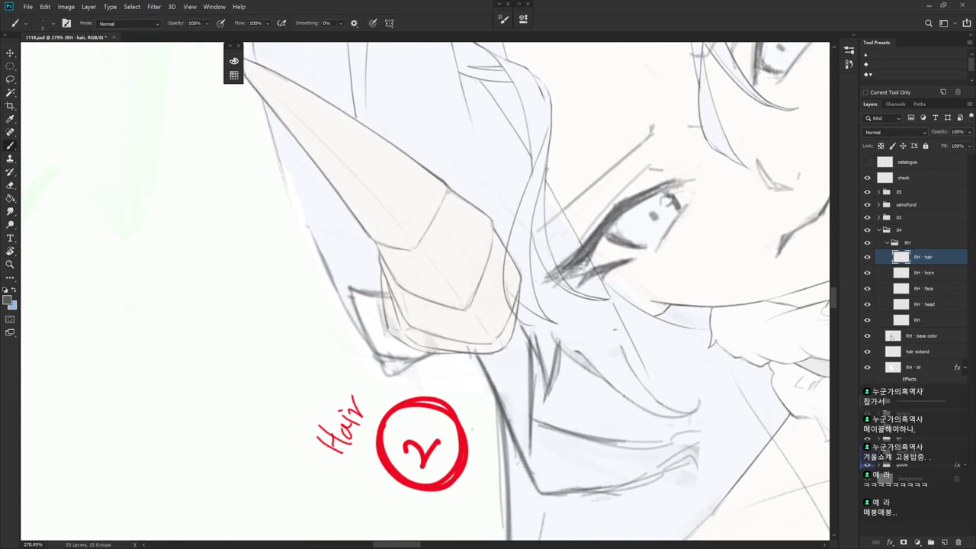
key(e)
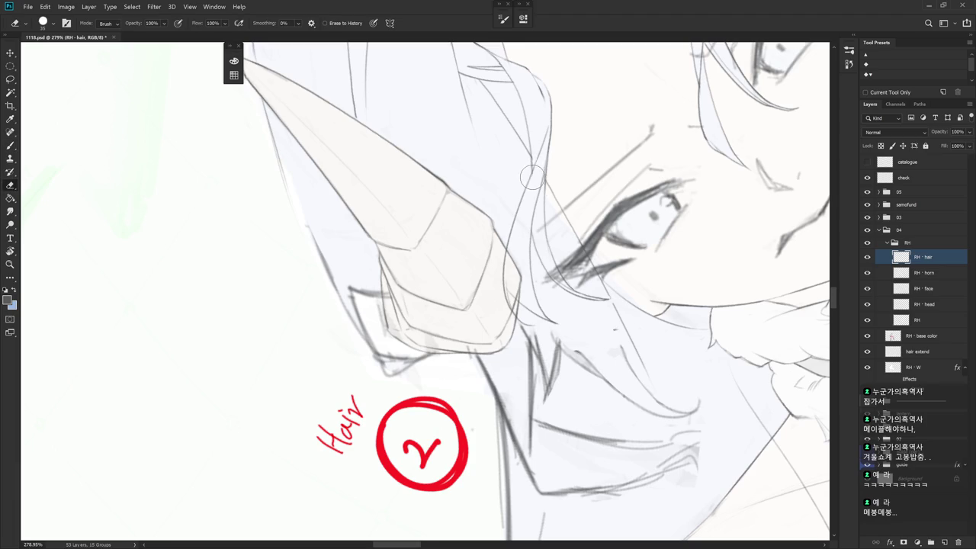
key(b)
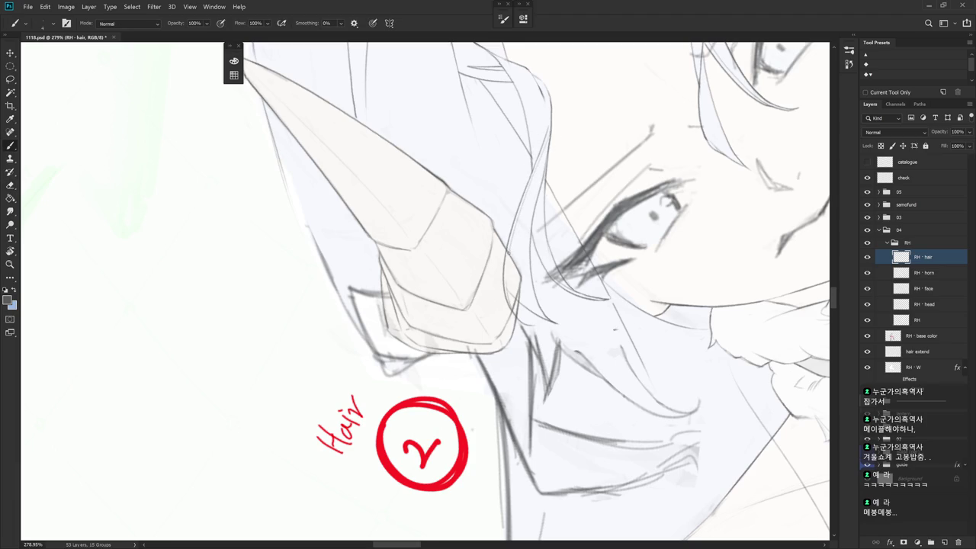
scroll(584, 294, down, 2)
drag(604, 243, 498, 257)
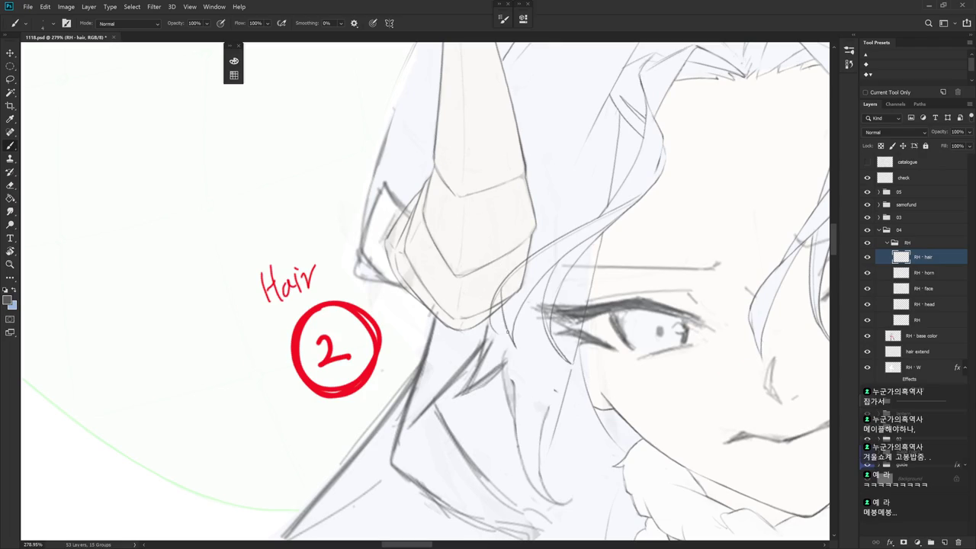
key(e)
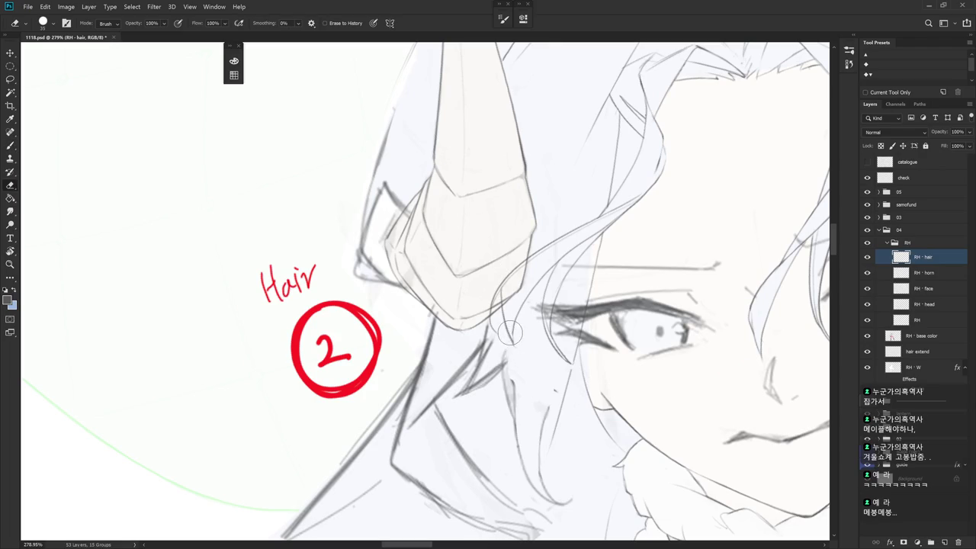
key(b)
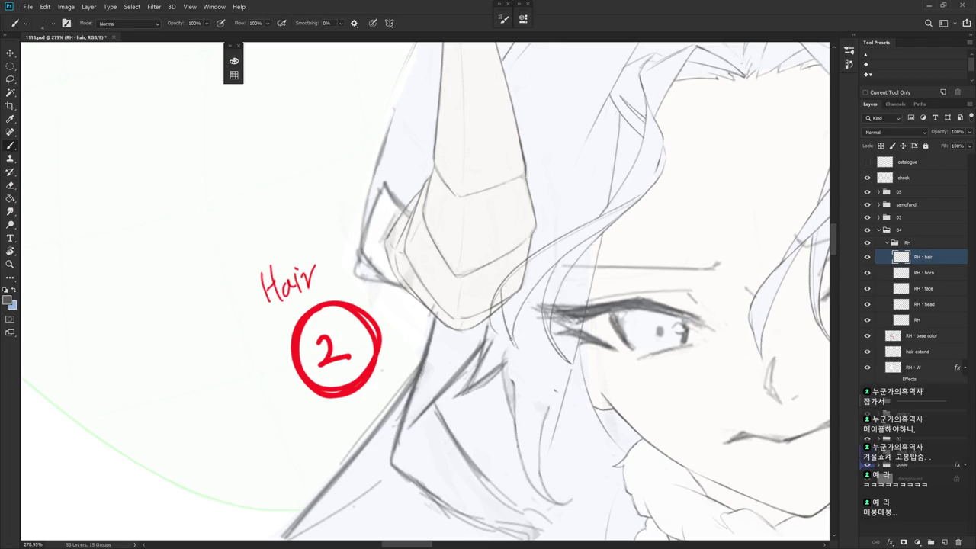
key(e)
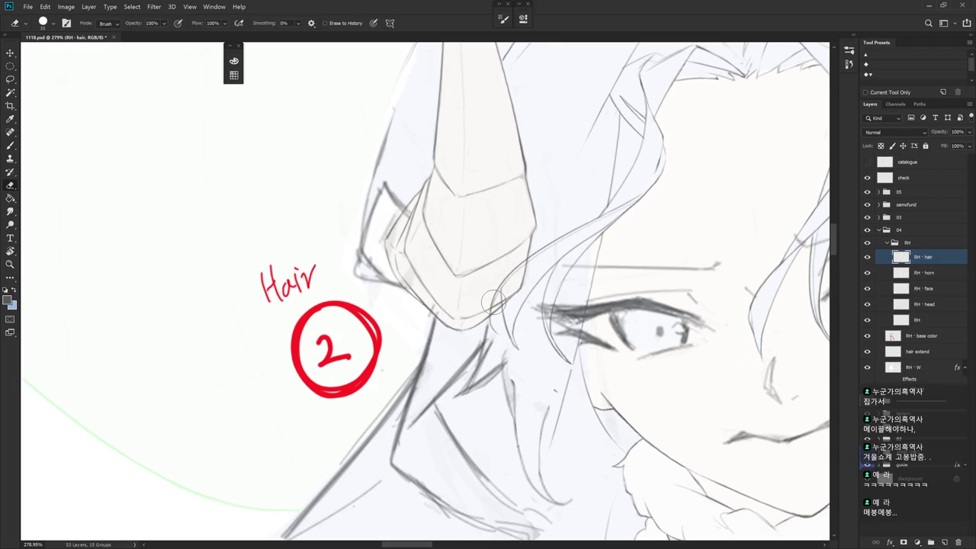
key(b)
drag(499, 288, 489, 323)
drag(534, 450, 521, 466)
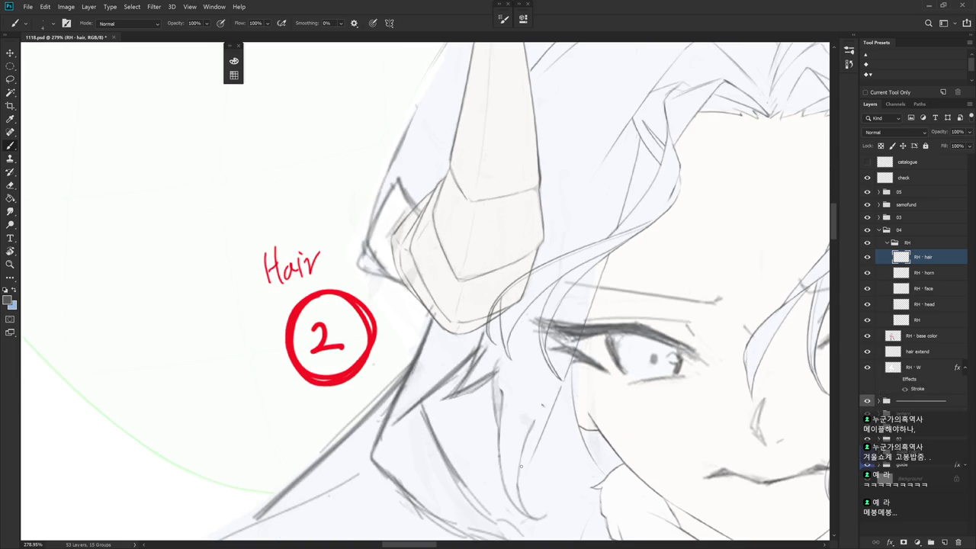
- Tilt the view, undo a trial stroke and erase stray bits of the fringe strands
scroll(521, 466, down, 1)
scroll(526, 464, down, 1)
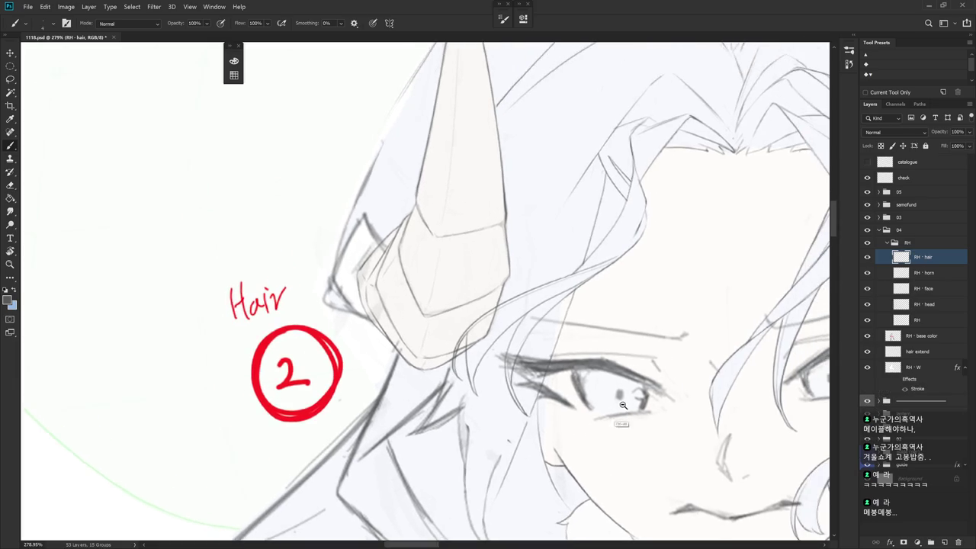
scroll(535, 462, down, 1)
scroll(598, 305, up, 5)
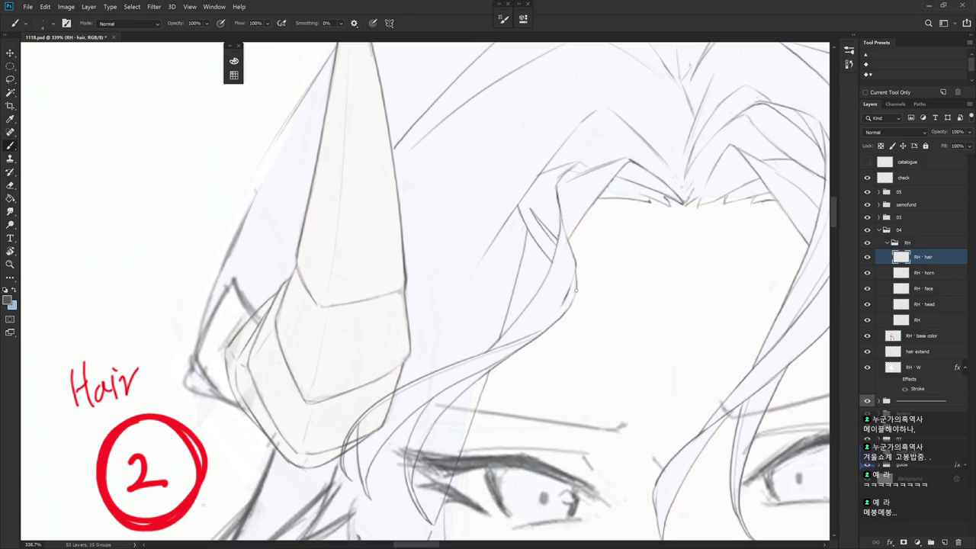
mouse_move(574, 292)
mouse_down()
mouse_move(536, 180)
mouse_move(544, 224)
mouse_up()
key(ctrl+z)
key(ctrl+z)
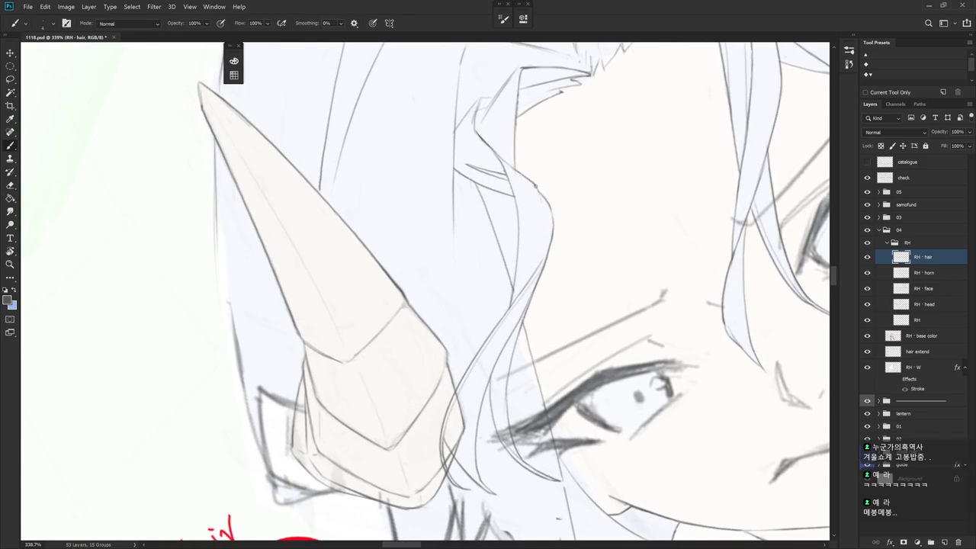
key(e)
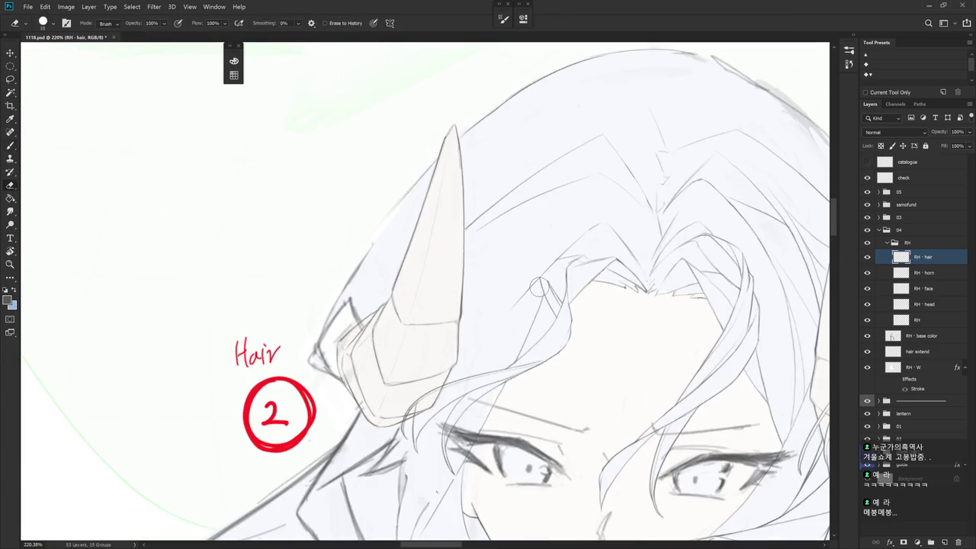
drag(544, 268, 555, 283)
- Draw a new curving strand beside the forehead, then return the view upright and zoom out
drag(574, 336, 526, 237)
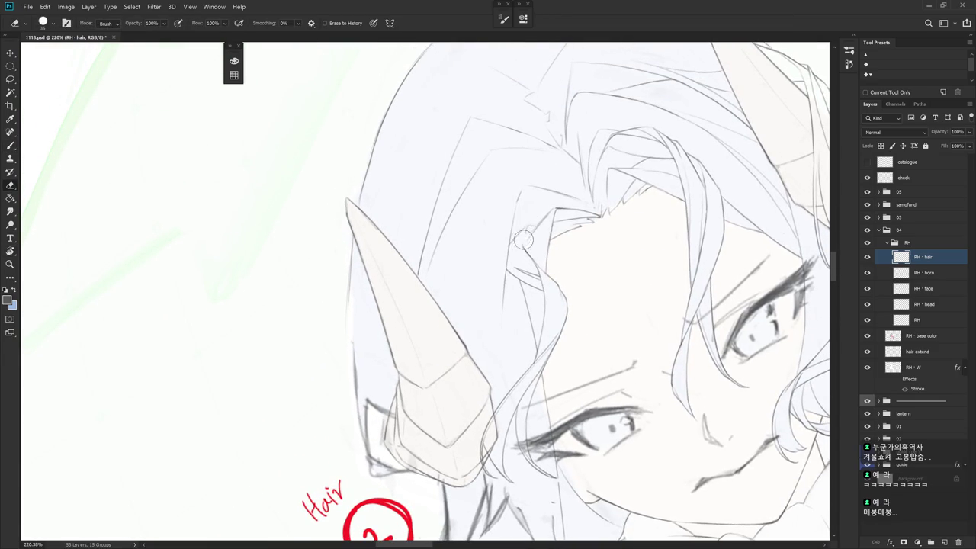
key(b)
key(e)
mouse_move(560, 238)
mouse_down()
mouse_move(557, 265)
mouse_move(526, 197)
mouse_up()
key(b)
key(b)
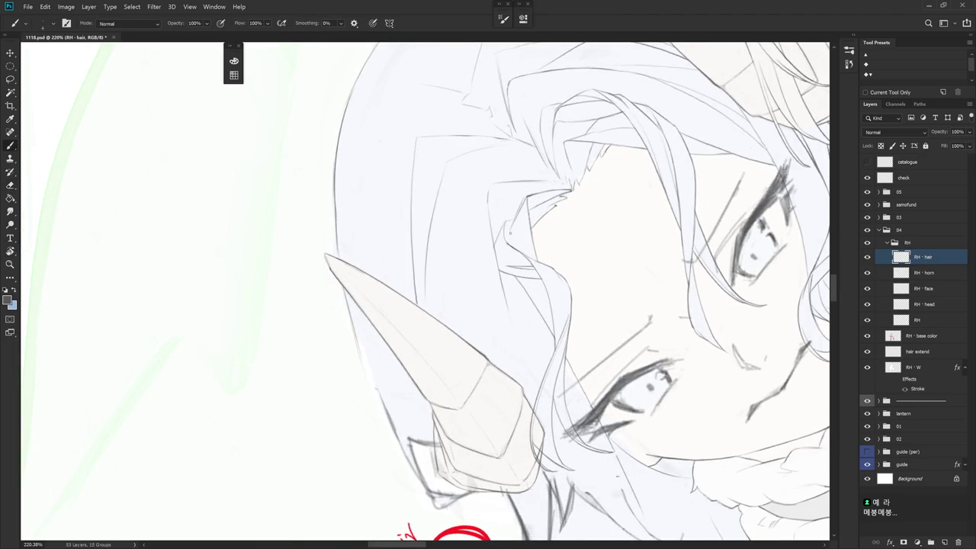
drag(533, 189, 505, 227)
drag(538, 186, 510, 221)
drag(532, 212, 553, 300)
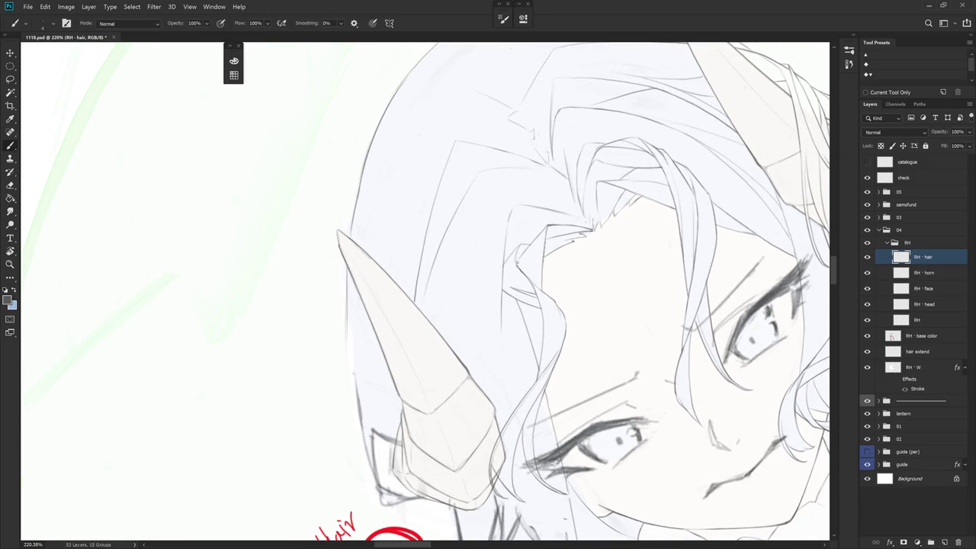
drag(425, 282, 457, 251)
key(e)
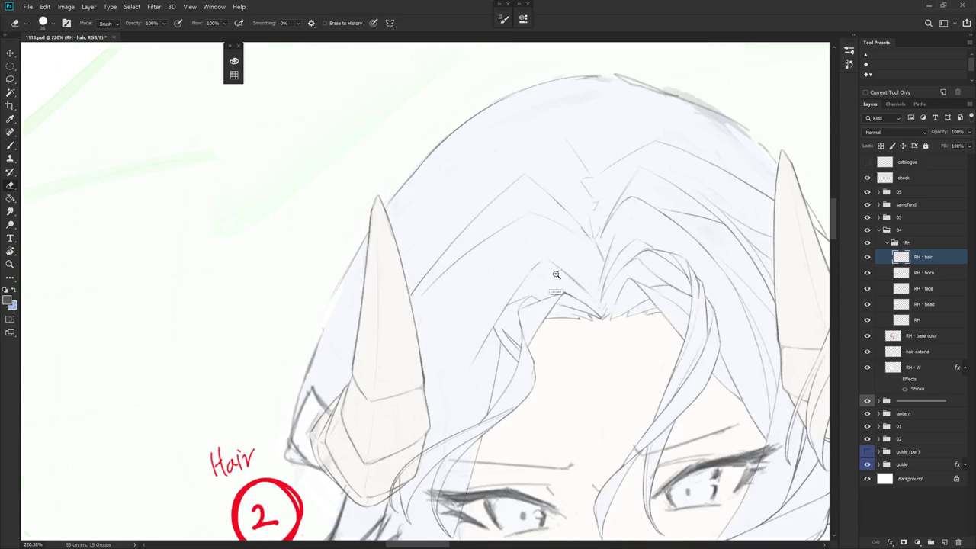
drag(561, 266, 535, 310)
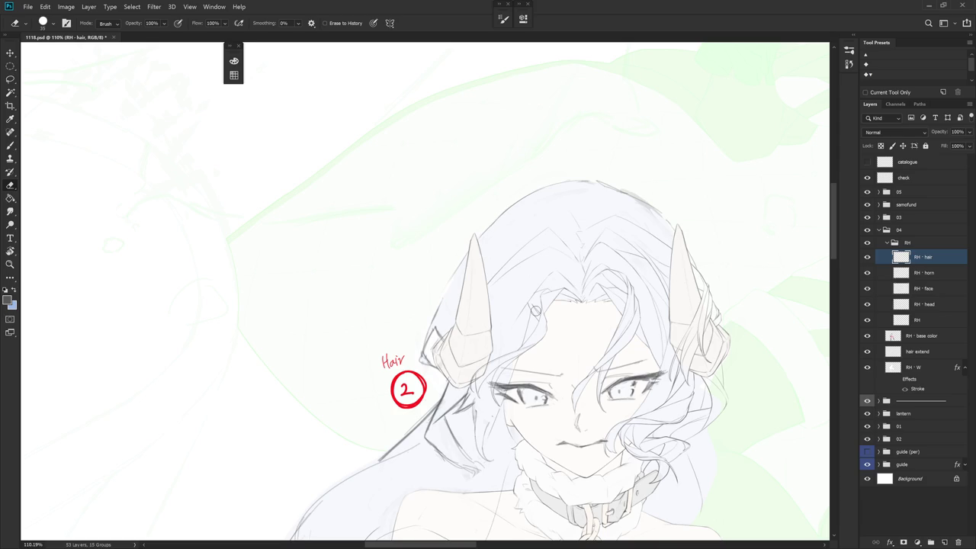
scroll(541, 320, up, 1)
scroll(553, 335, up, 1)
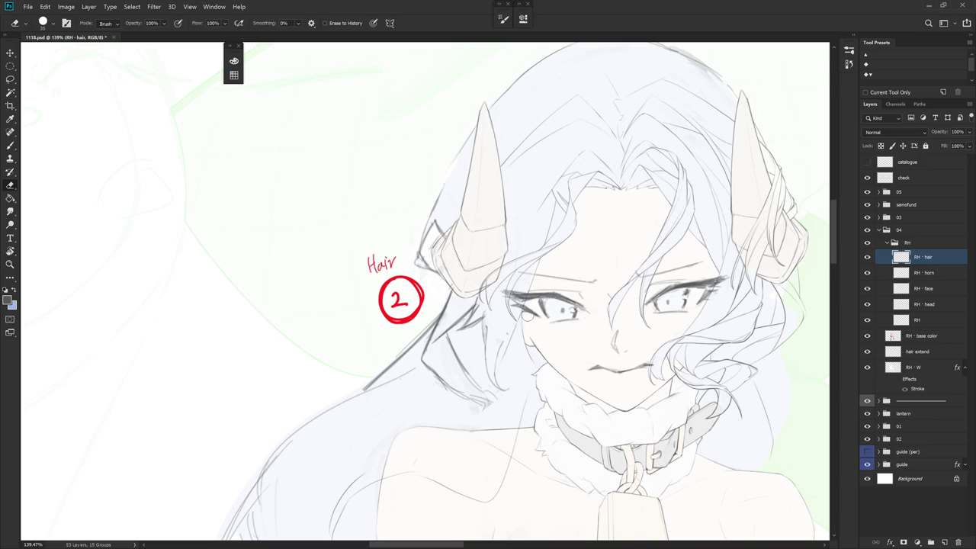
scroll(526, 275, down, 3)
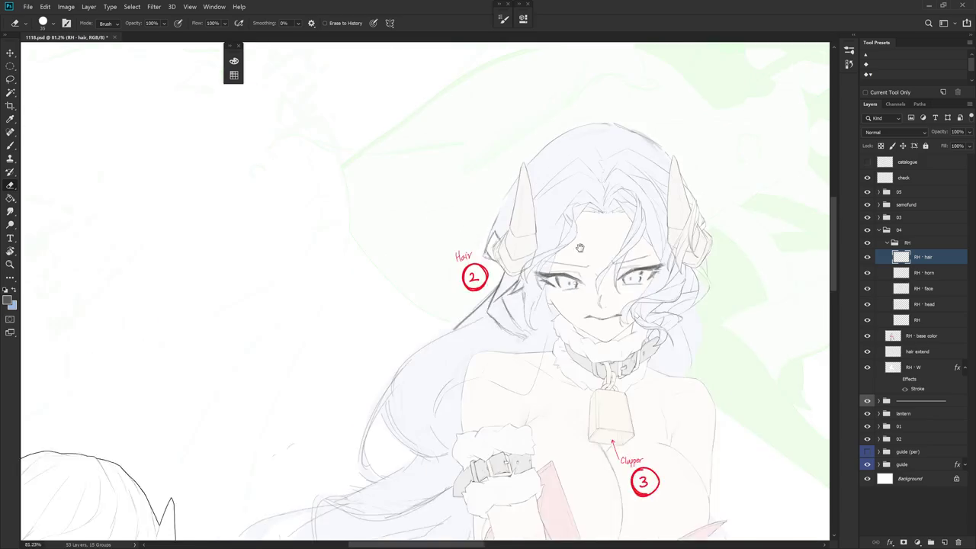
scroll(514, 270, up, 5)
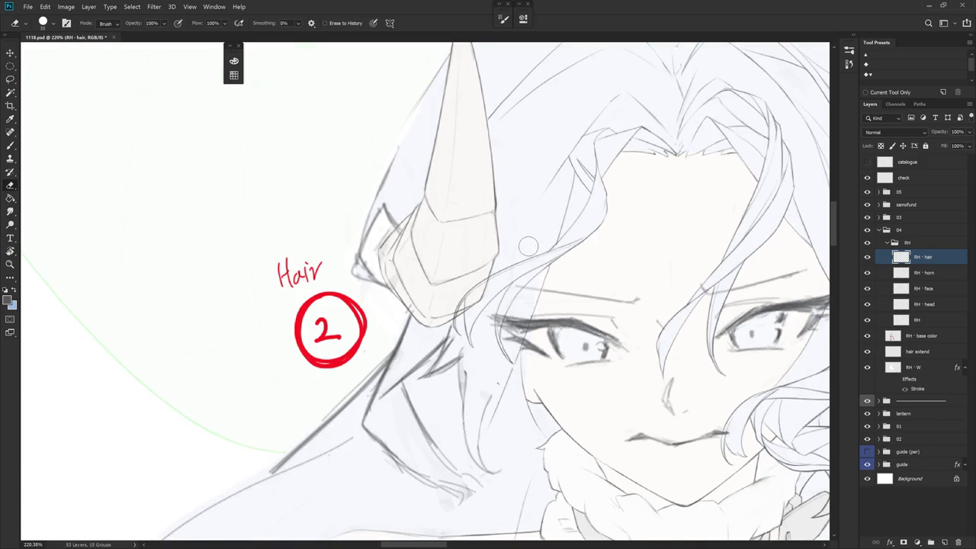
click(866, 256)
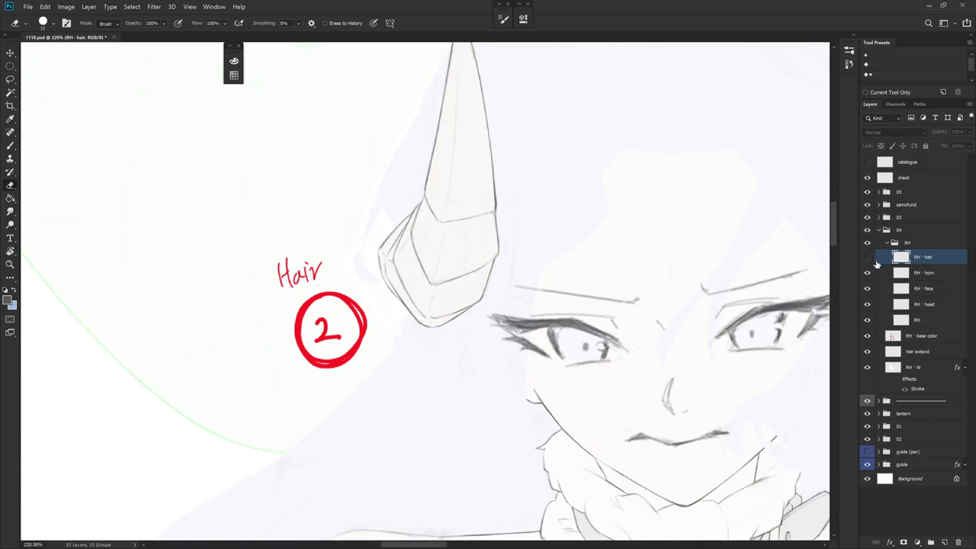
click(937, 304)
key(l)
drag(503, 377, 534, 358)
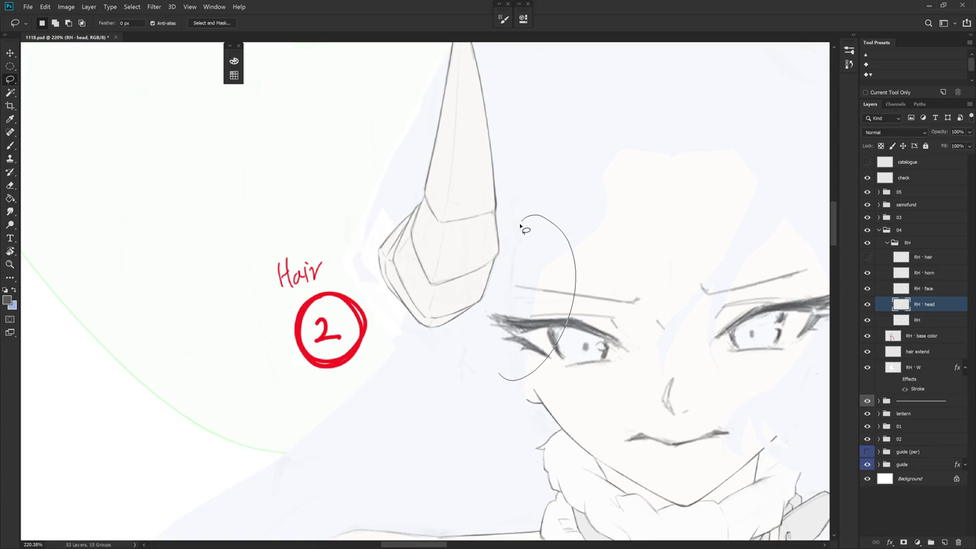
click(570, 323)
drag(432, 423, 435, 421)
scroll(557, 383, down, 1)
mouse_move(434, 394)
mouse_down()
mouse_move(682, 389)
mouse_move(430, 348)
mouse_up()
key(ctrl+d)
scroll(594, 379, down, 3)
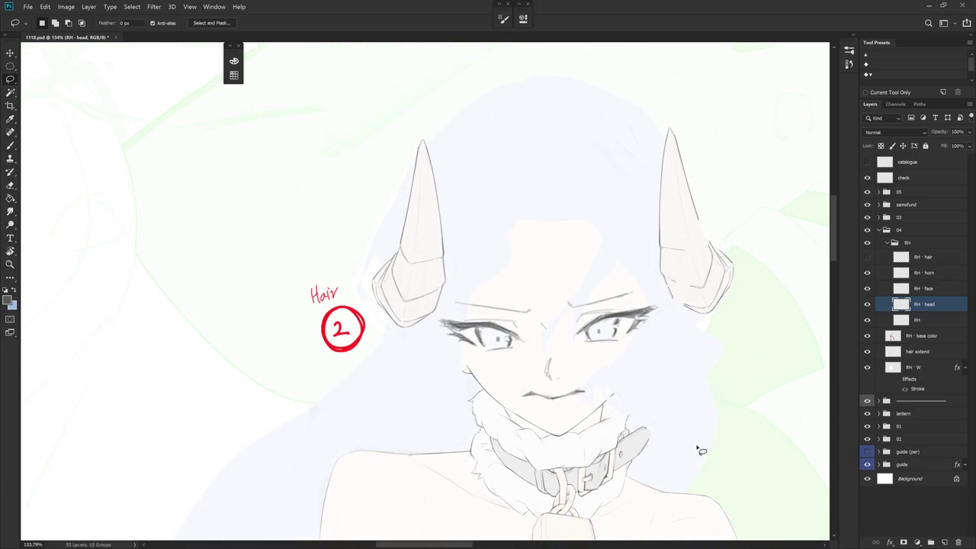
click(866, 257)
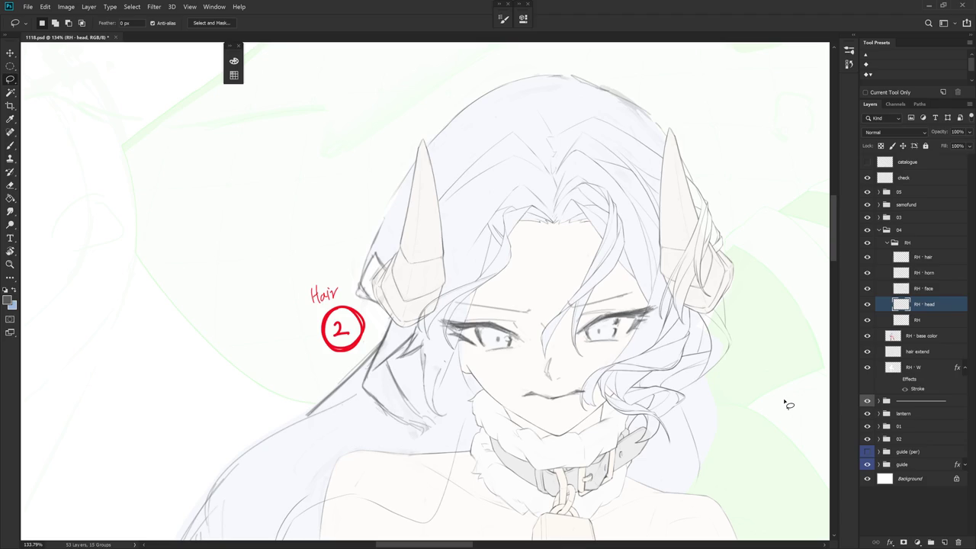
key(b)
scroll(504, 231, down, 4)
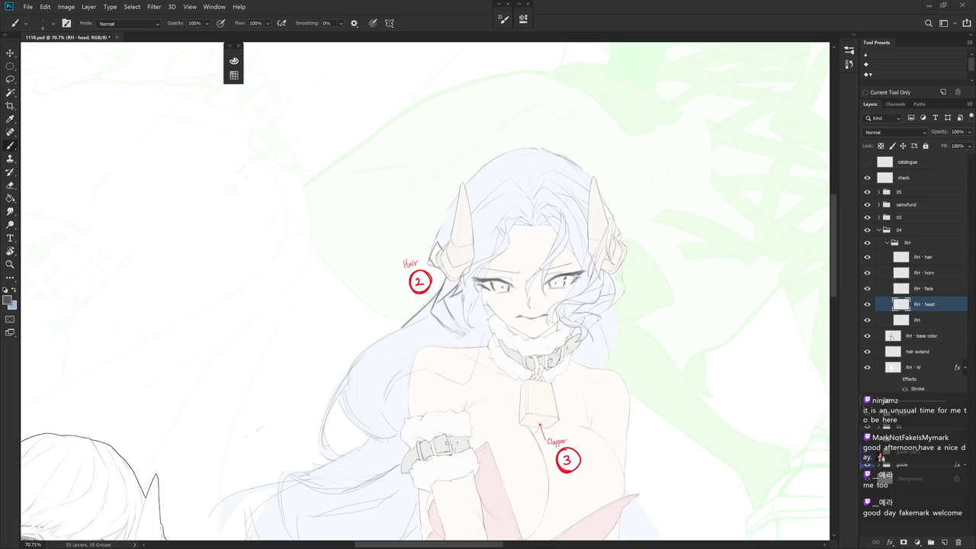
- Select the RH - hair layer and zoom in on the girl's face
scroll(510, 251, up, 3)
click(945, 259)
scroll(493, 206, up, 3)
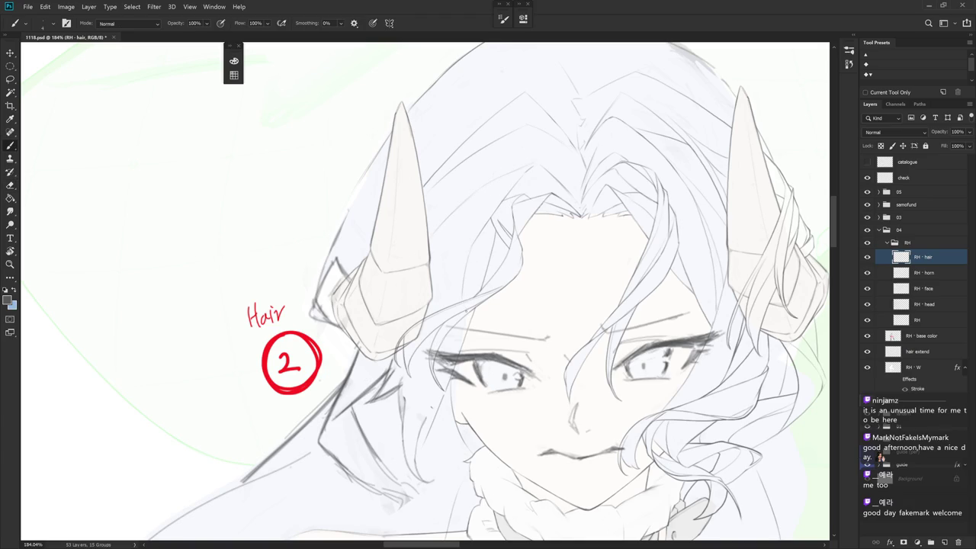
- Draw a tiny thin mark at the forehead hairline between the fringe strands
drag(467, 268, 473, 221)
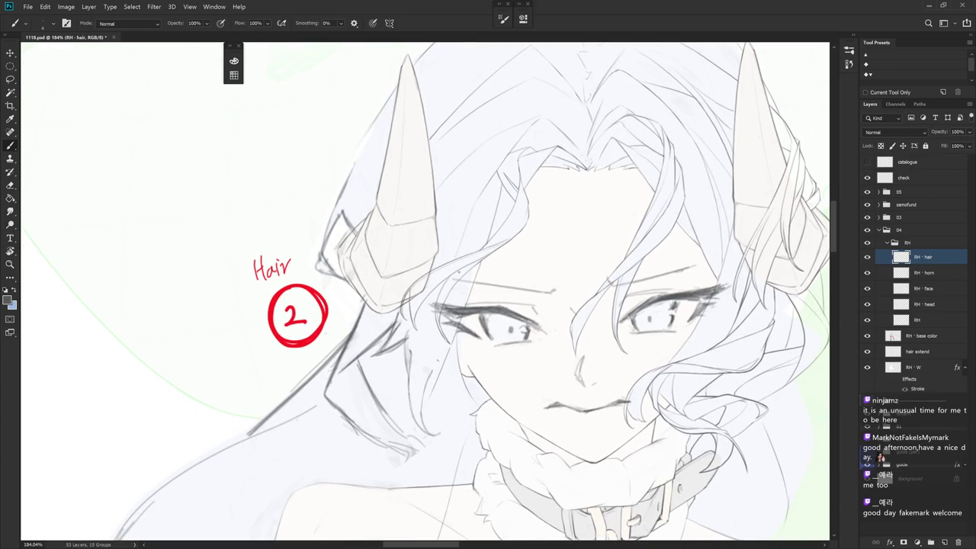
drag(485, 350, 496, 371)
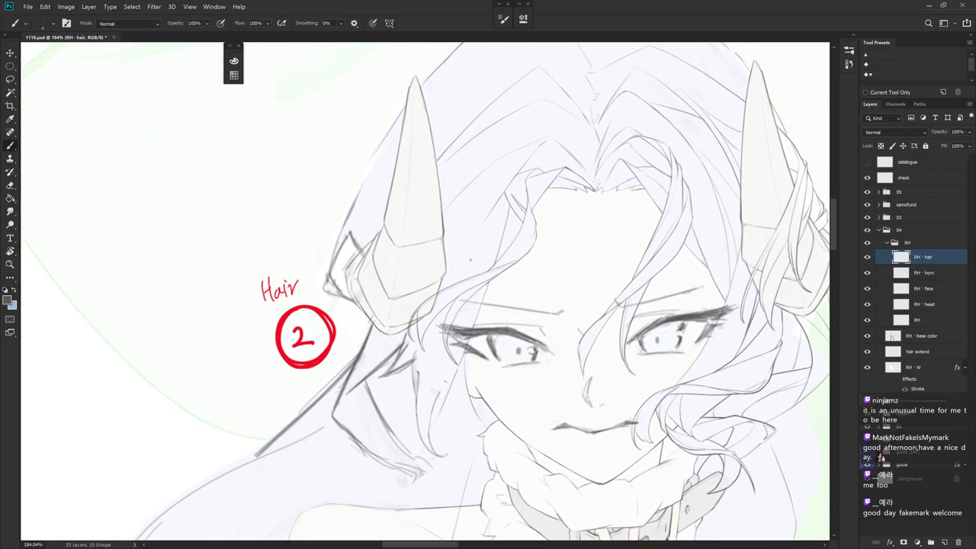
drag(479, 359, 490, 325)
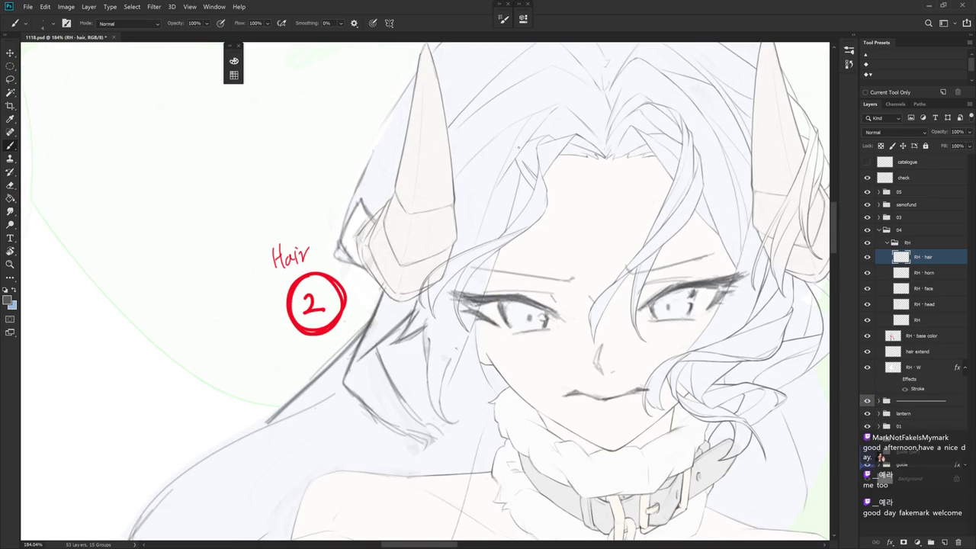
drag(524, 161, 457, 189)
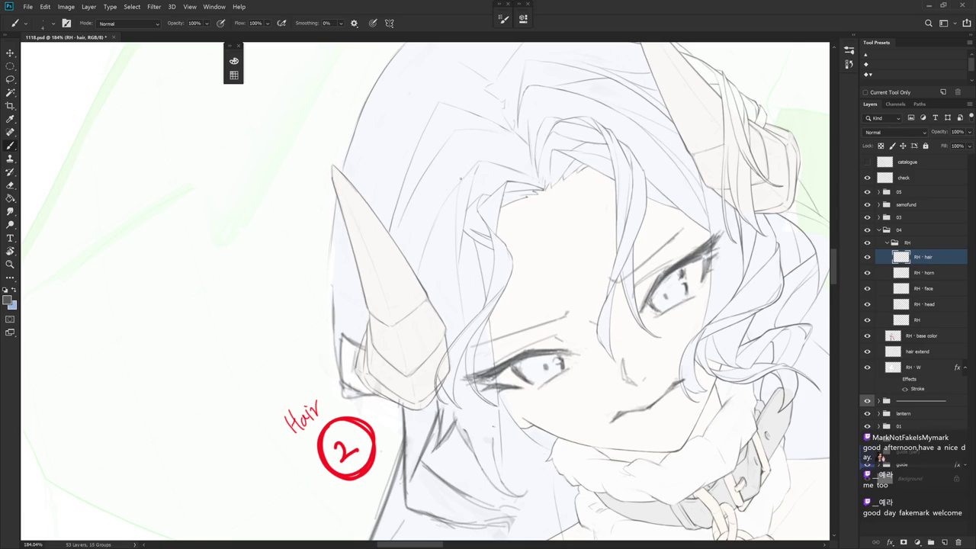
key(e)
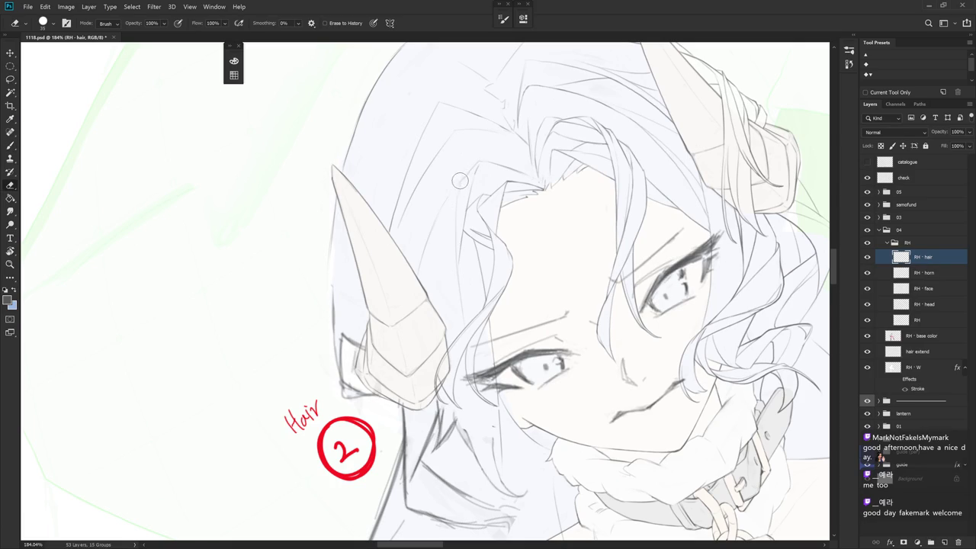
key(b)
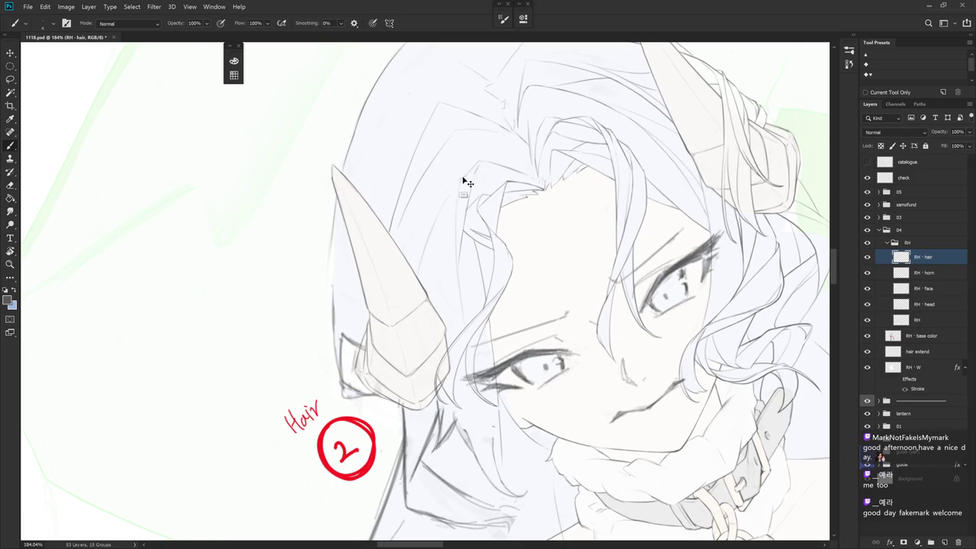
drag(458, 181, 446, 201)
key(ctrl+z)
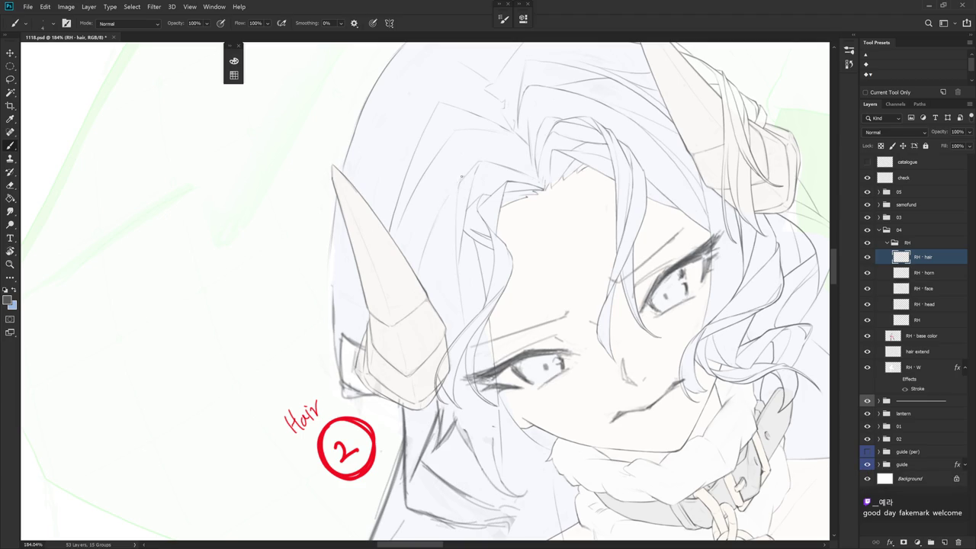
key(ctrl+shift+z)
drag(472, 165, 518, 183)
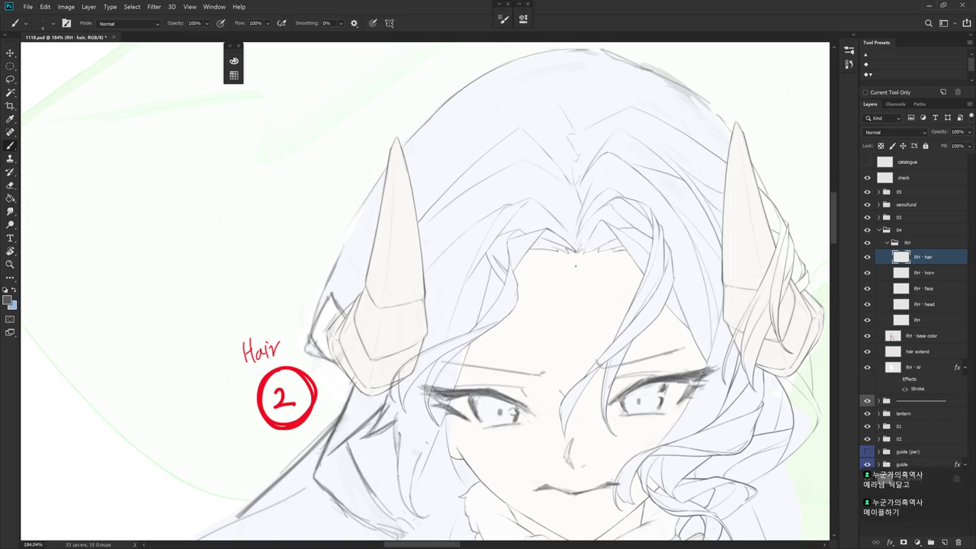
- Hide and show the RH - hair linework to compare it
scroll(686, 279, down, 3)
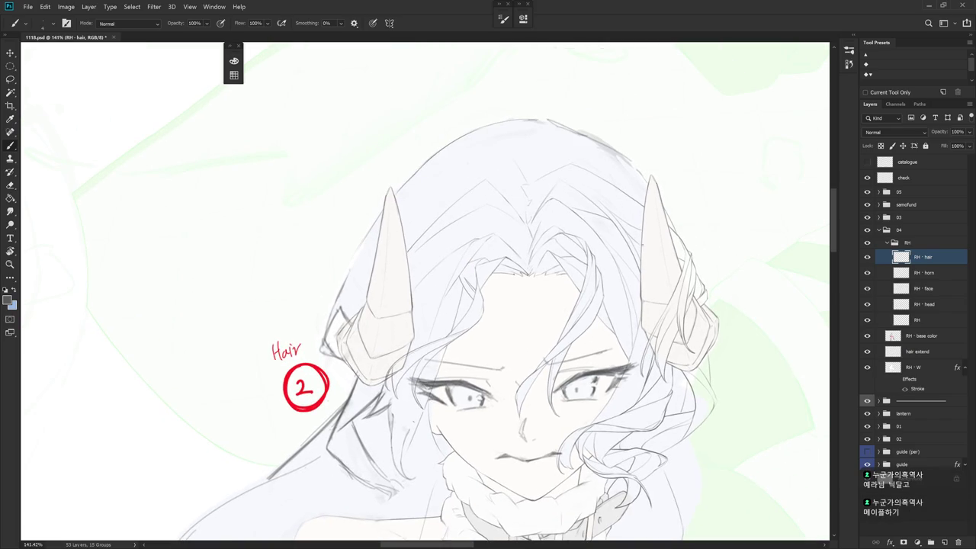
click(867, 257)
click(866, 257)
scroll(554, 255, up, 4)
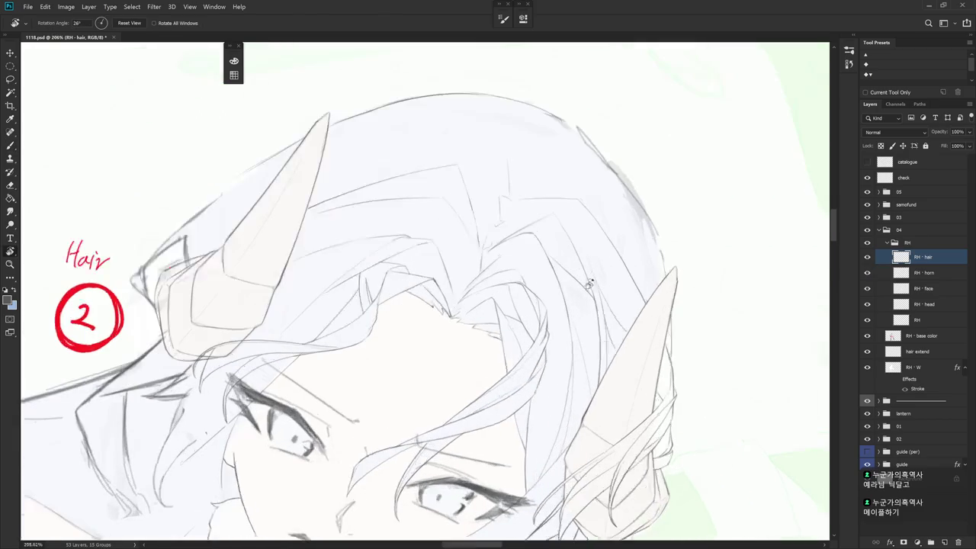
- Draw a strand line down the hair on the right side of the head, then reset the view
key(e)
key(r)
drag(567, 306, 489, 274)
key(b)
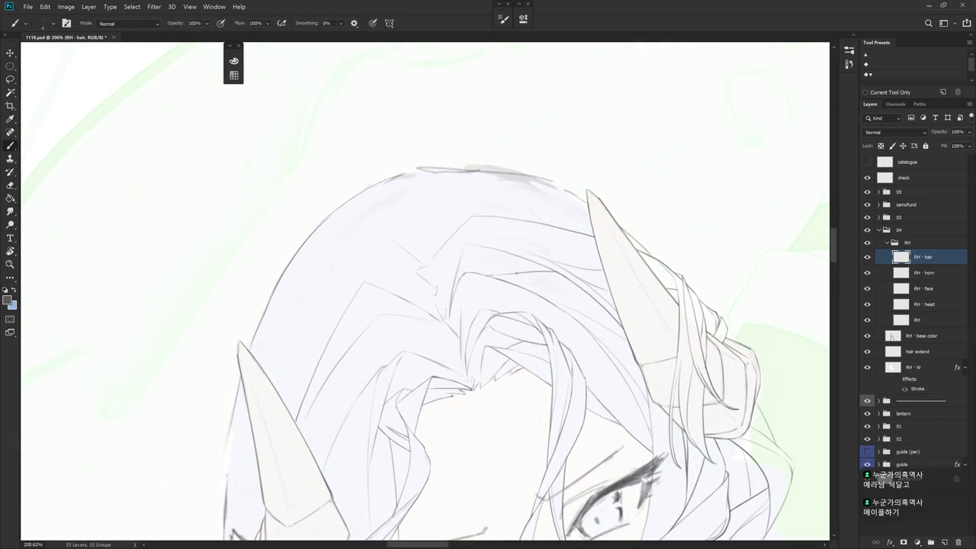
mouse_move(542, 314)
mouse_down()
mouse_move(516, 280)
mouse_move(479, 284)
mouse_up()
key(r)
key(e)
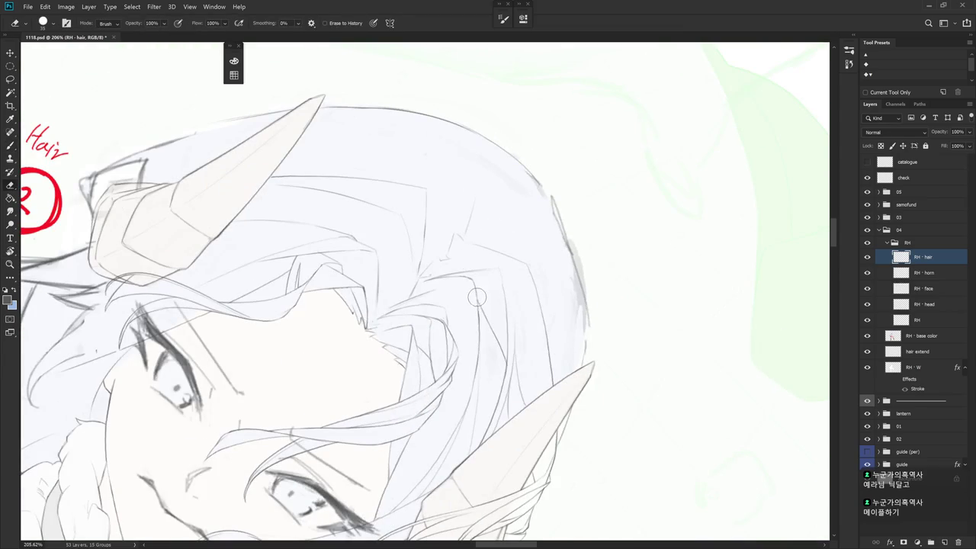
key(b)
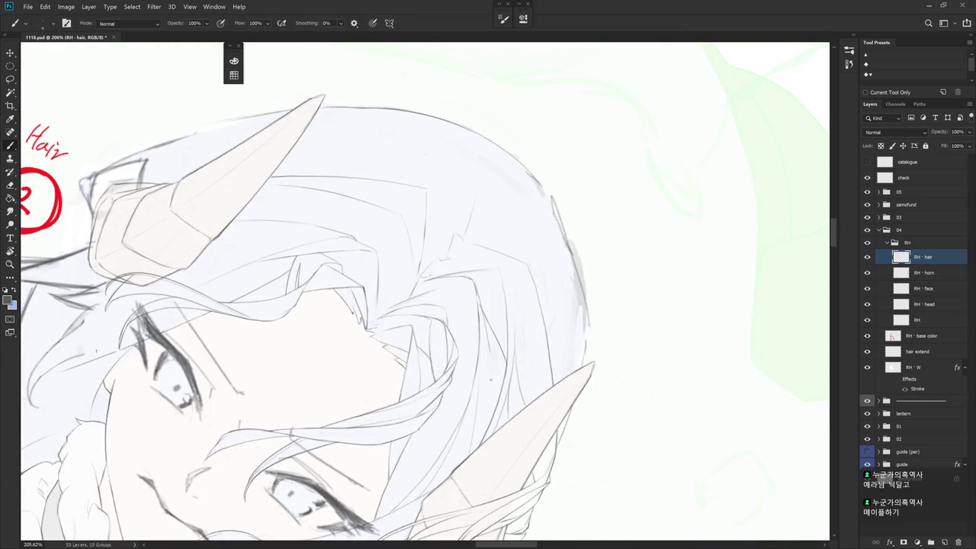
drag(472, 280, 499, 378)
key(e)
key(Escape)
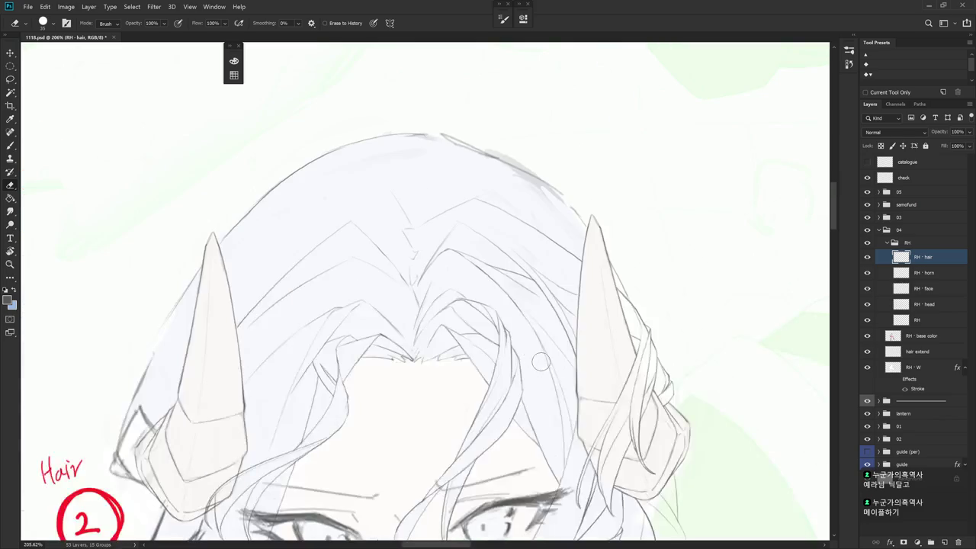
scroll(567, 404, down, 3)
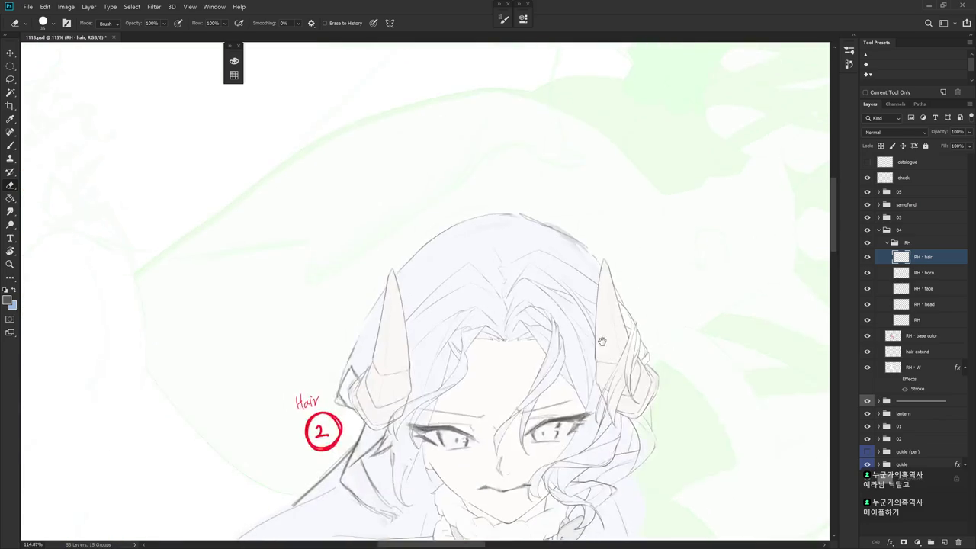
key(b)
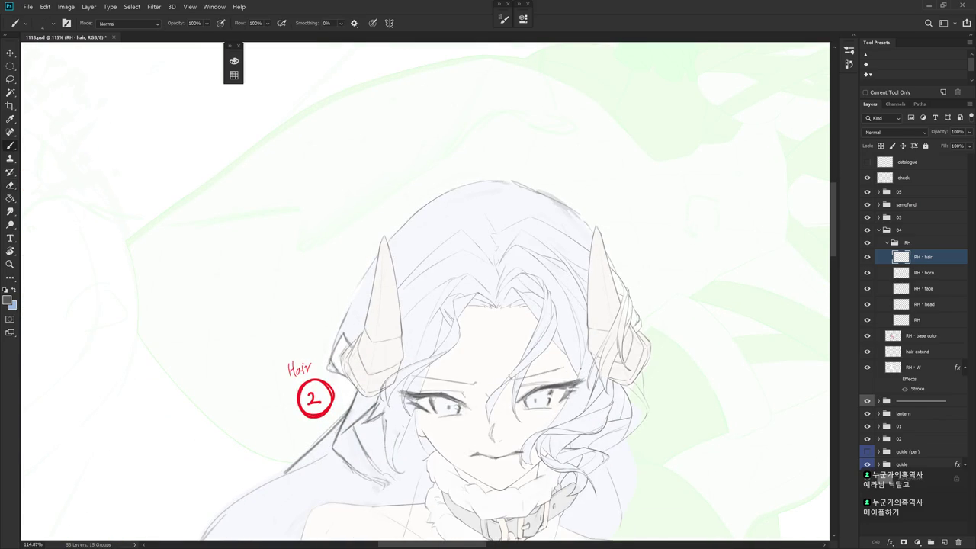